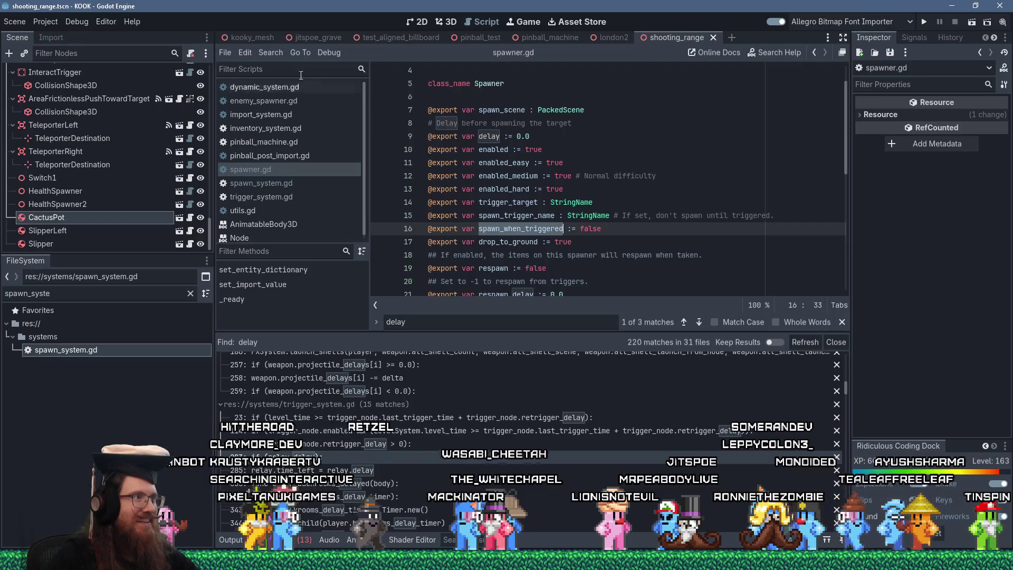
Find spawn_when_triggered in all project files and jump to its import_system.gd matches, including line 47.
click(302, 128)
click(505, 335)
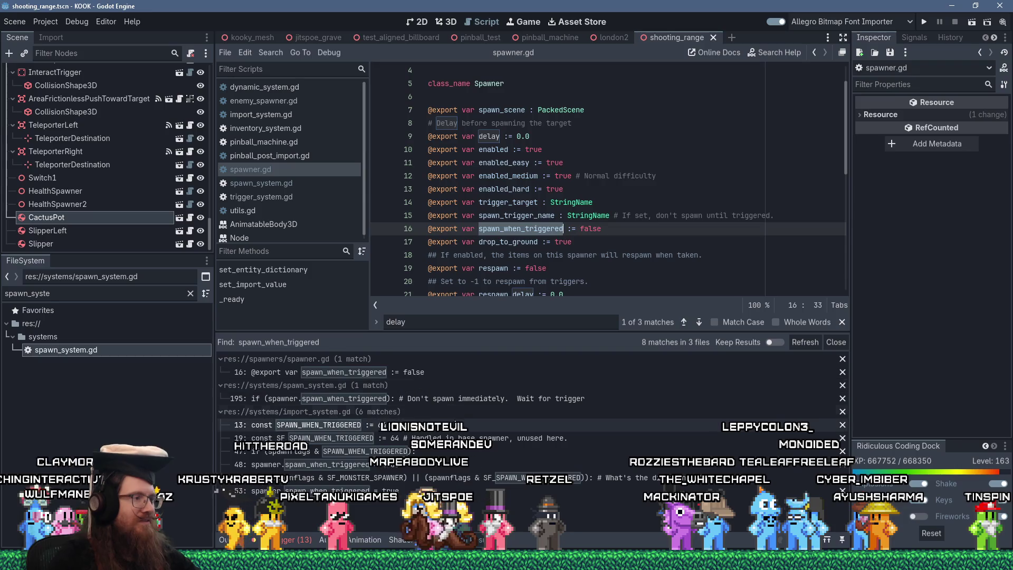
click(408, 424)
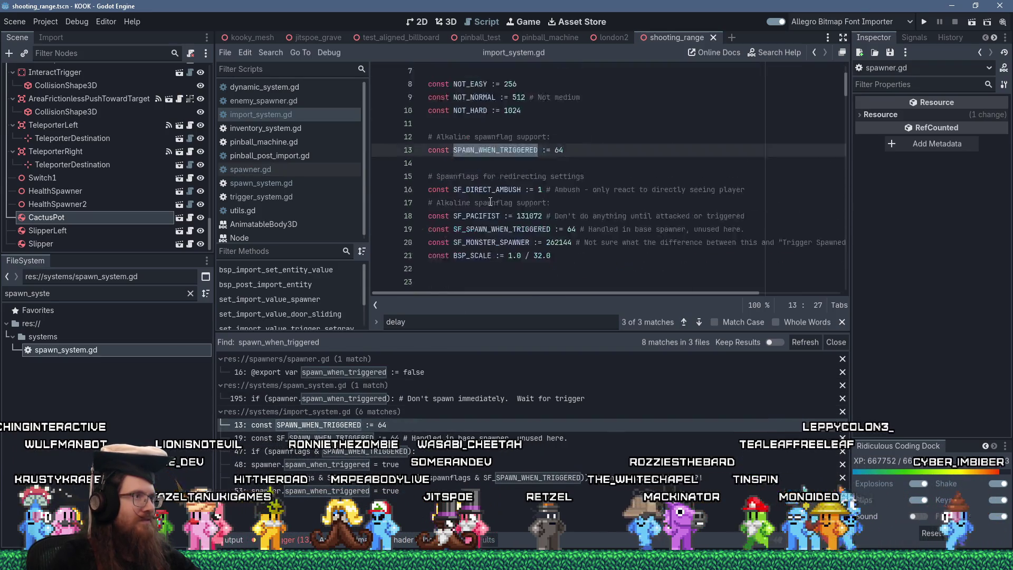
scroll(491, 202, down, 5)
scroll(491, 202, down, 12)
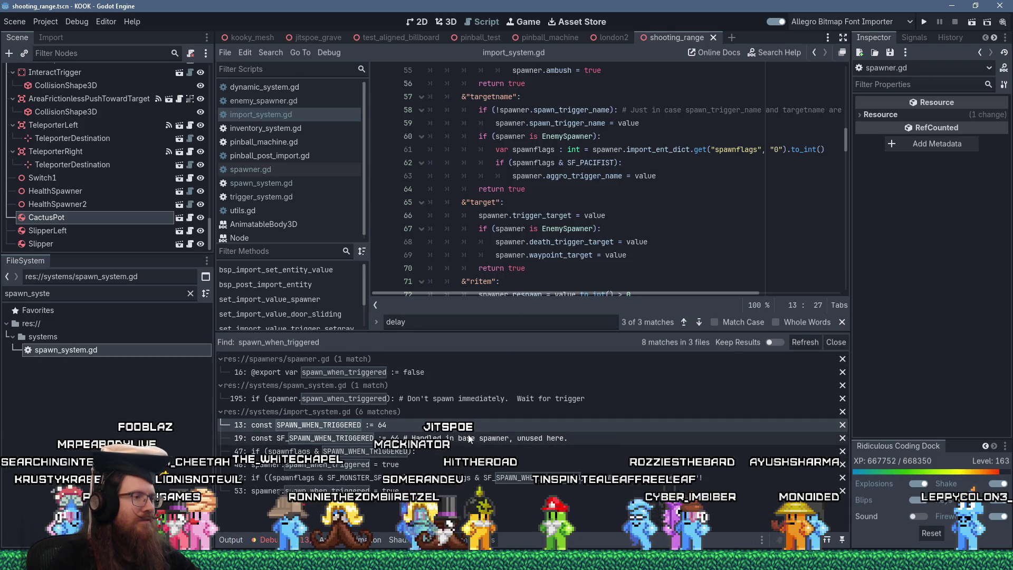
click(425, 452)
scroll(479, 226, up, 7)
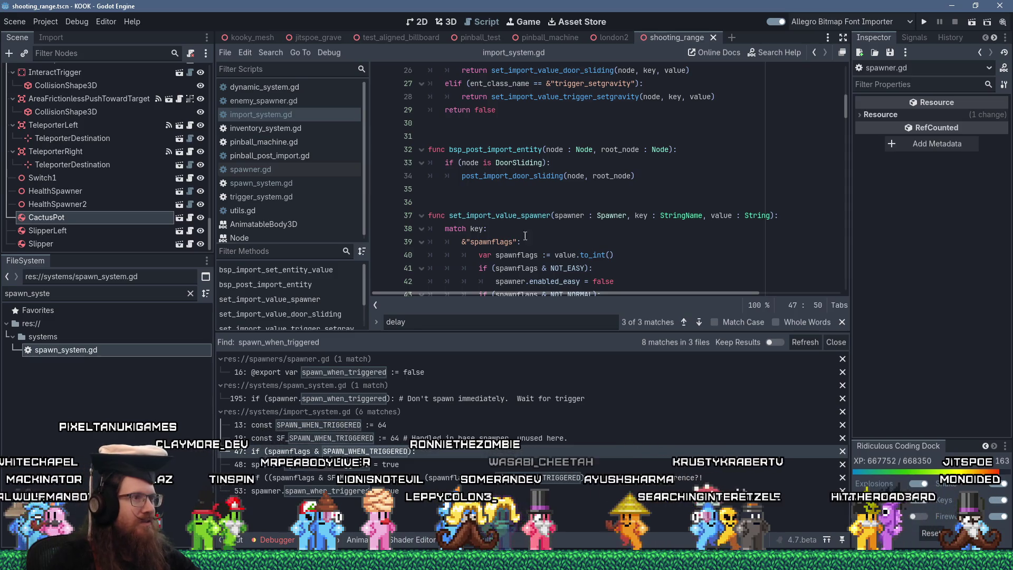
click(530, 227)
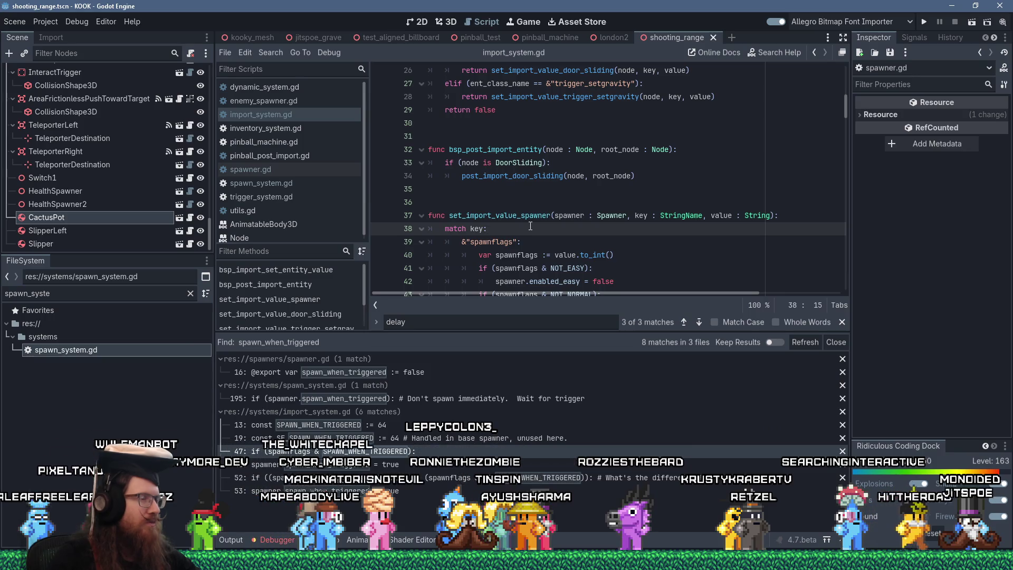
scroll(530, 226, down, 3)
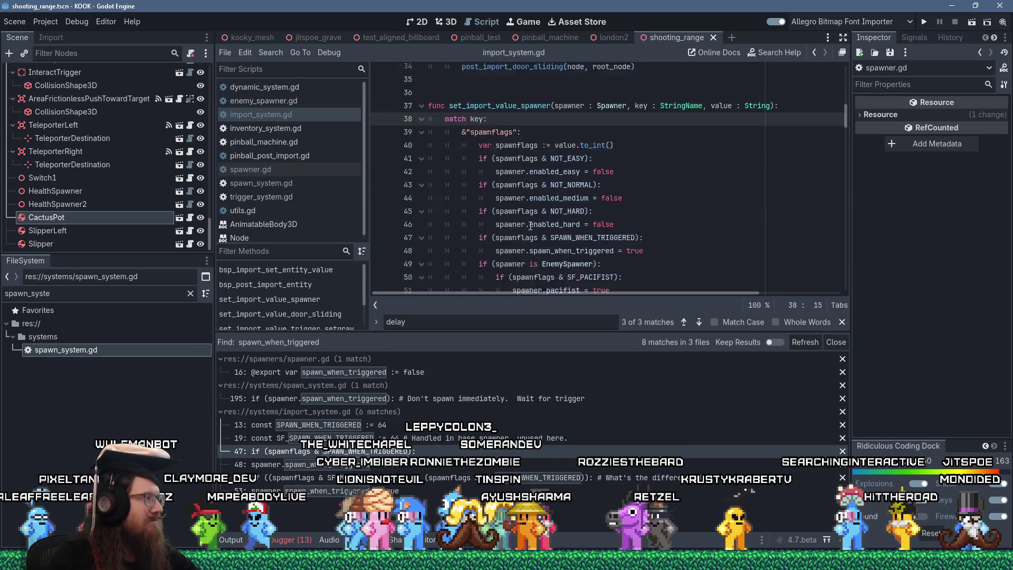
scroll(530, 226, up, 3)
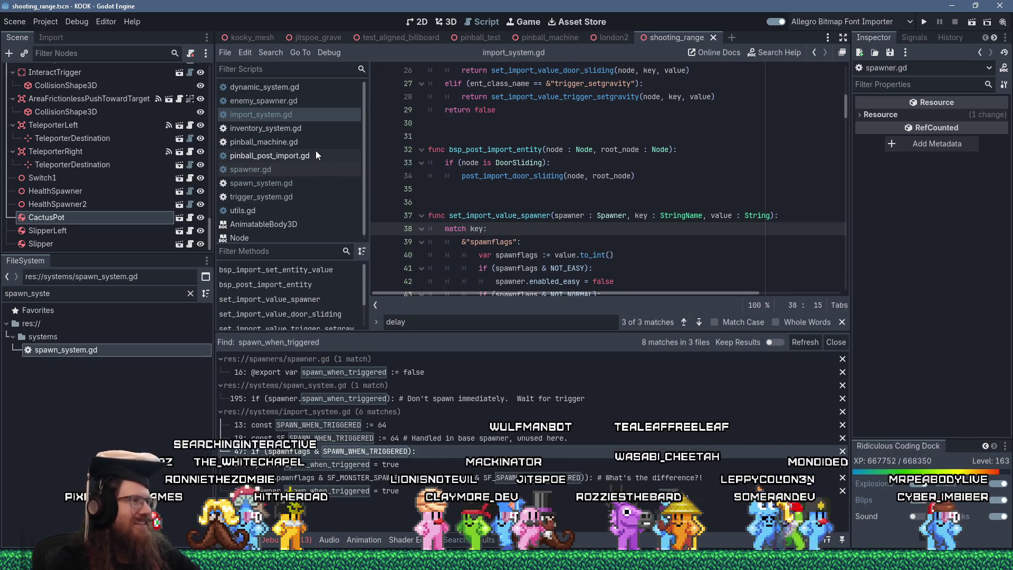
scroll(286, 182, down, 1)
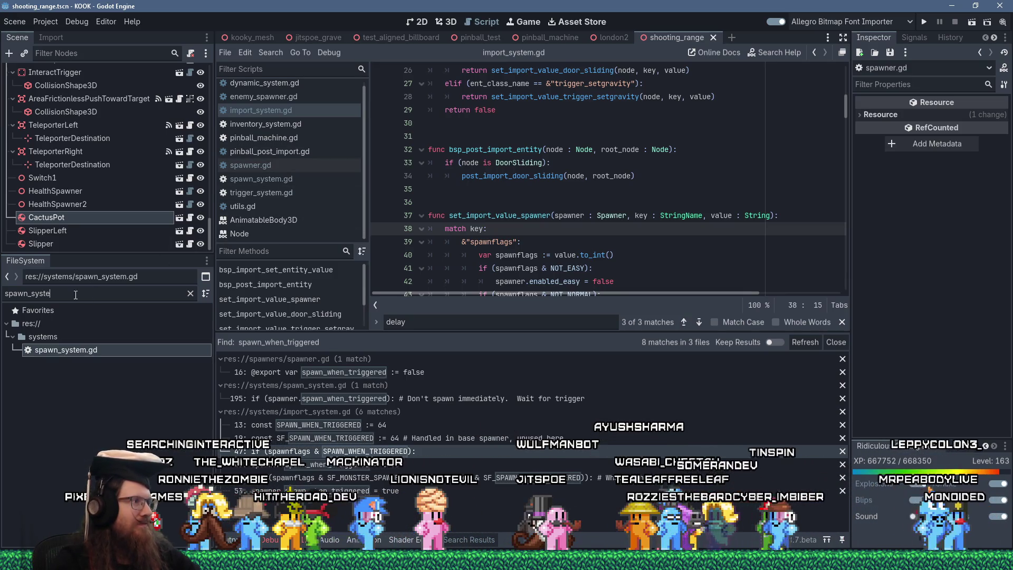
Filter the FileSystem for enemy_spa and open enemy_spawner.gd.
key(ctrl+a)
text(enemysp)
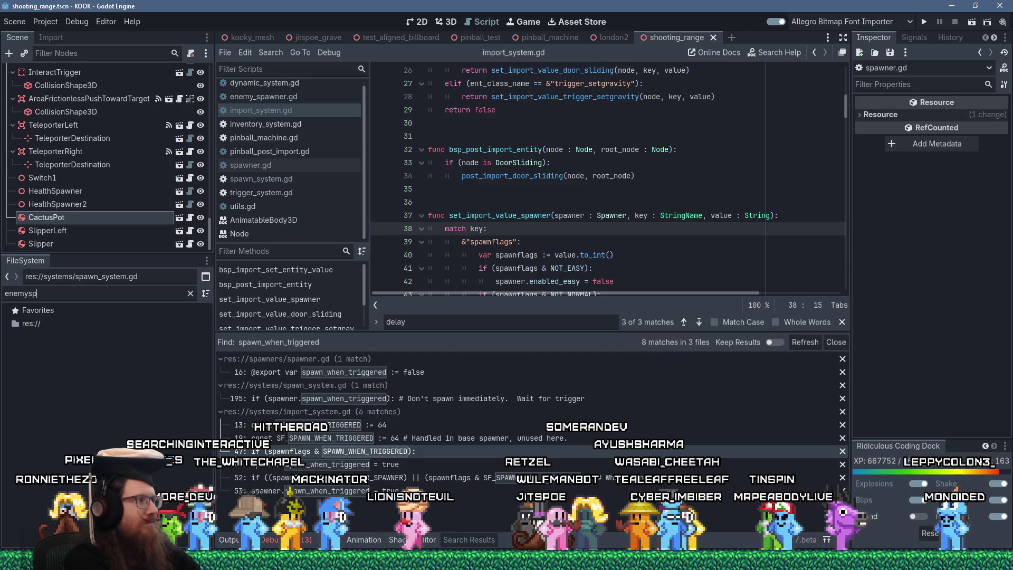
key(BackSpace)
key(BackSpace)
text(_spa)
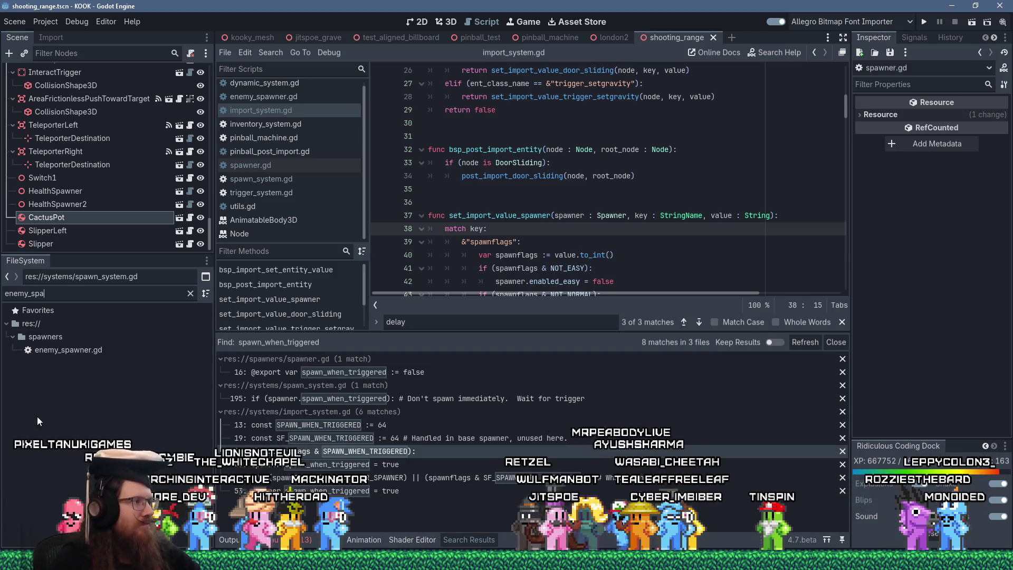
double_click(94, 350)
Delete the duplicate Delay comment and delay export, save enemy_spawner.gd, and run the game.
click(558, 185)
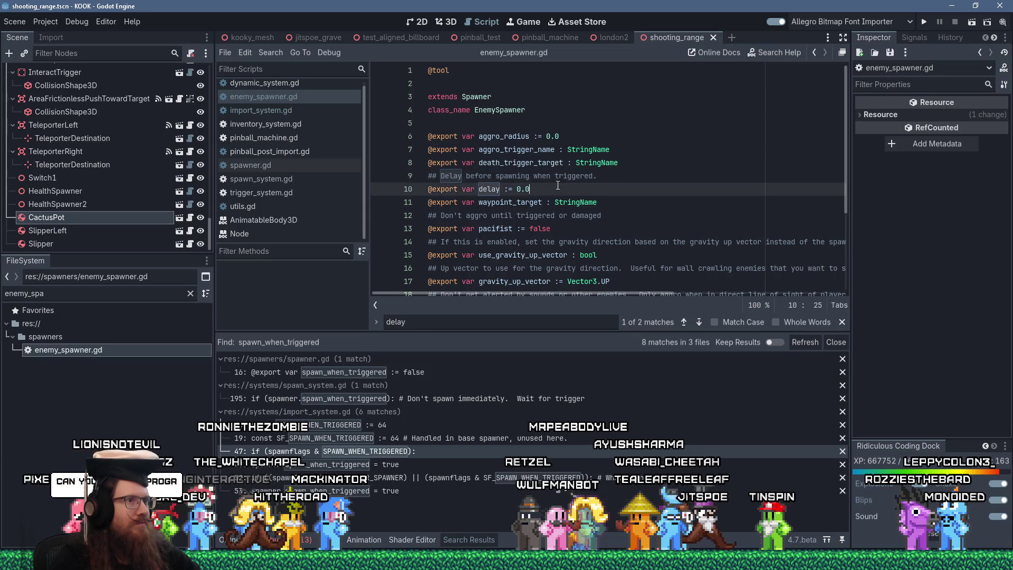
drag(558, 186, 639, 165)
key(Delete)
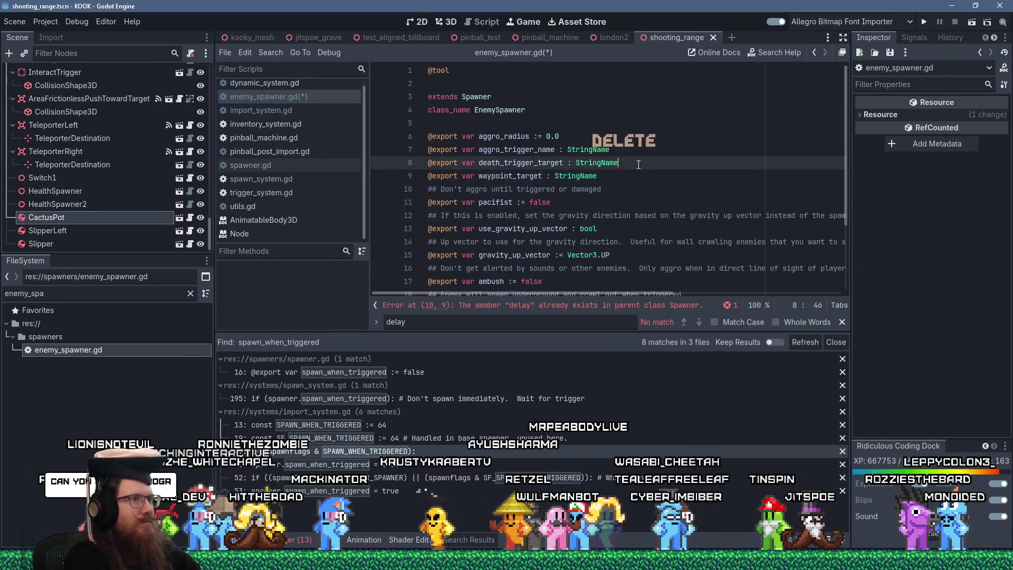
key(ctrl+s)
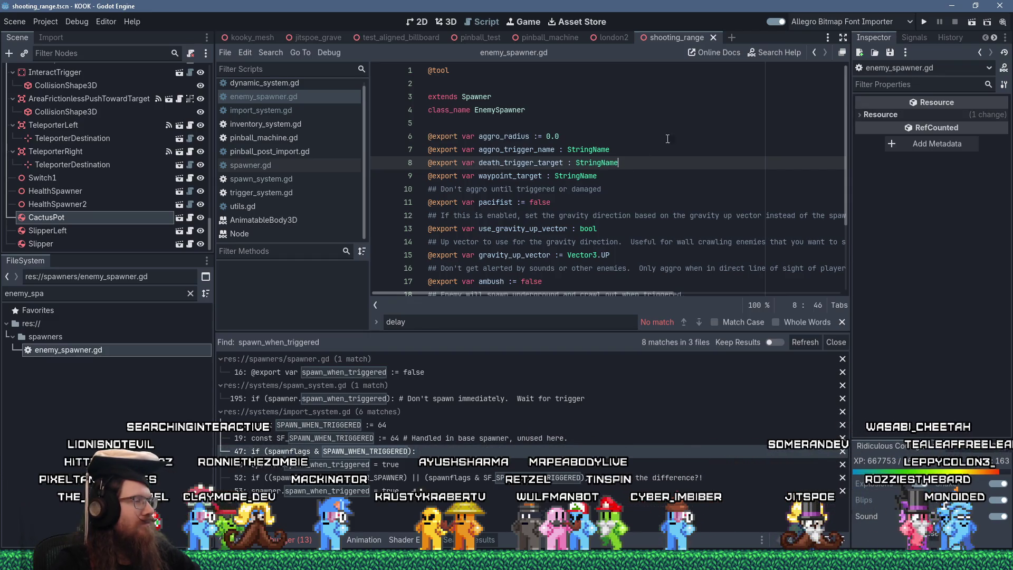
click(926, 20)
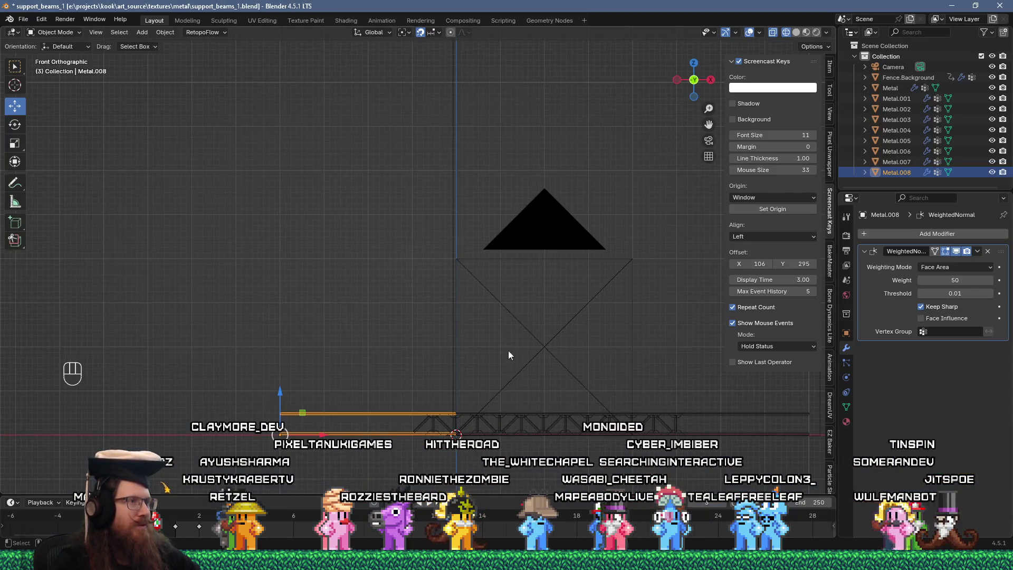
Render the current frame as an image and enlarge the render result window.
click(73, 19)
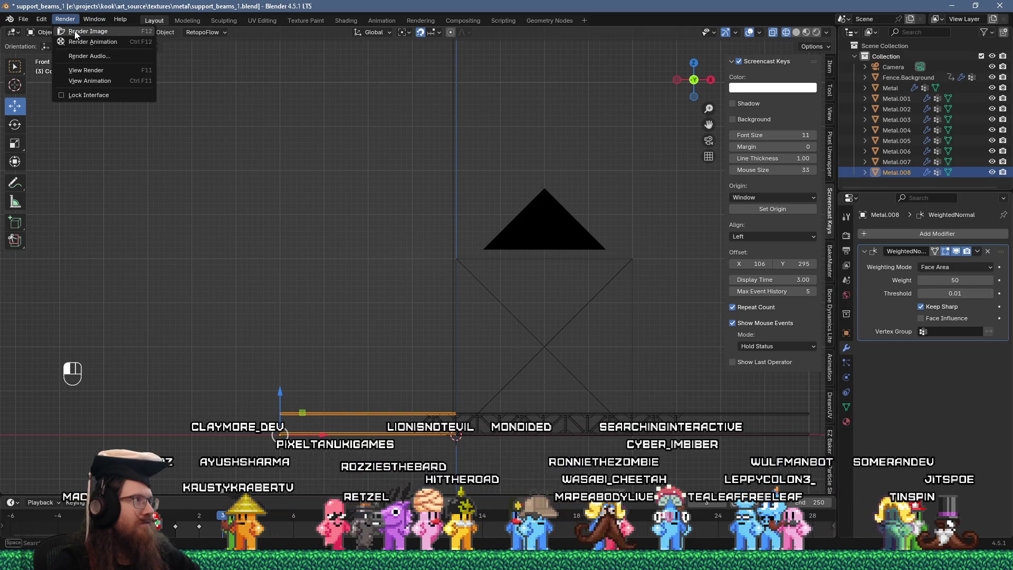
click(79, 31)
drag(79, 14, 325, 69)
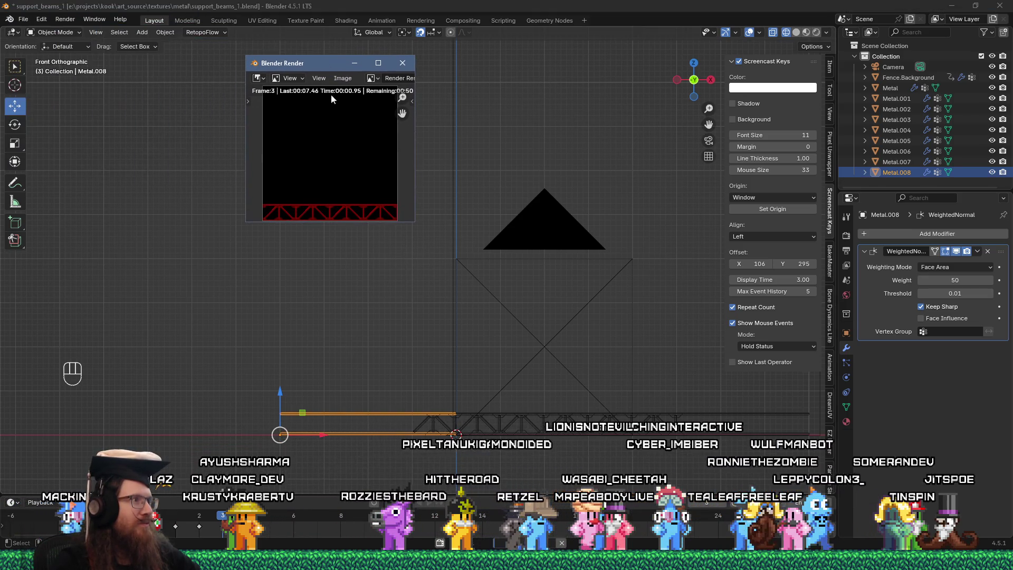
click(343, 78)
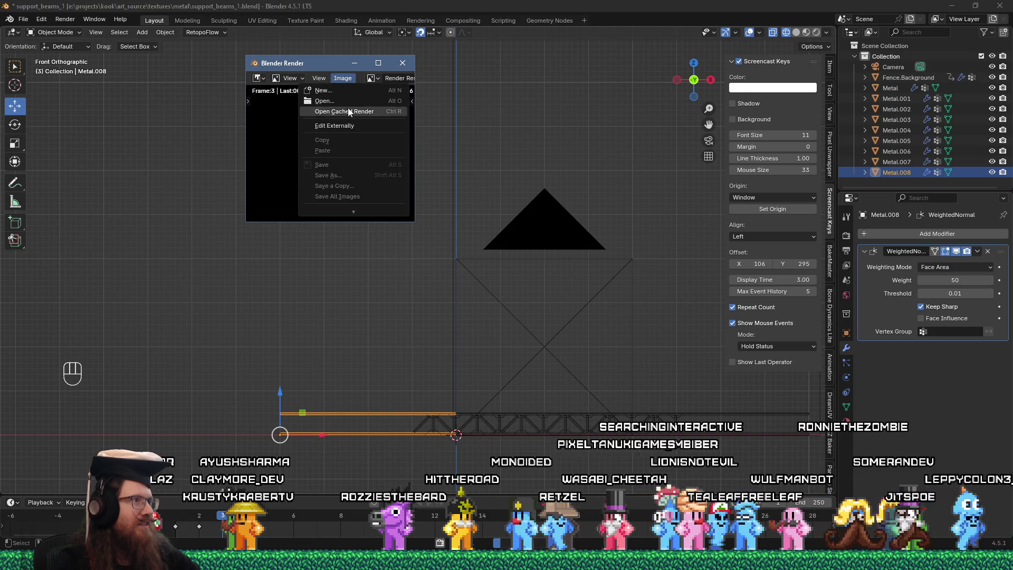
drag(403, 224, 556, 450)
Save the render as support_beams_1_height.png, then switch to the KOOK game window.
click(342, 78)
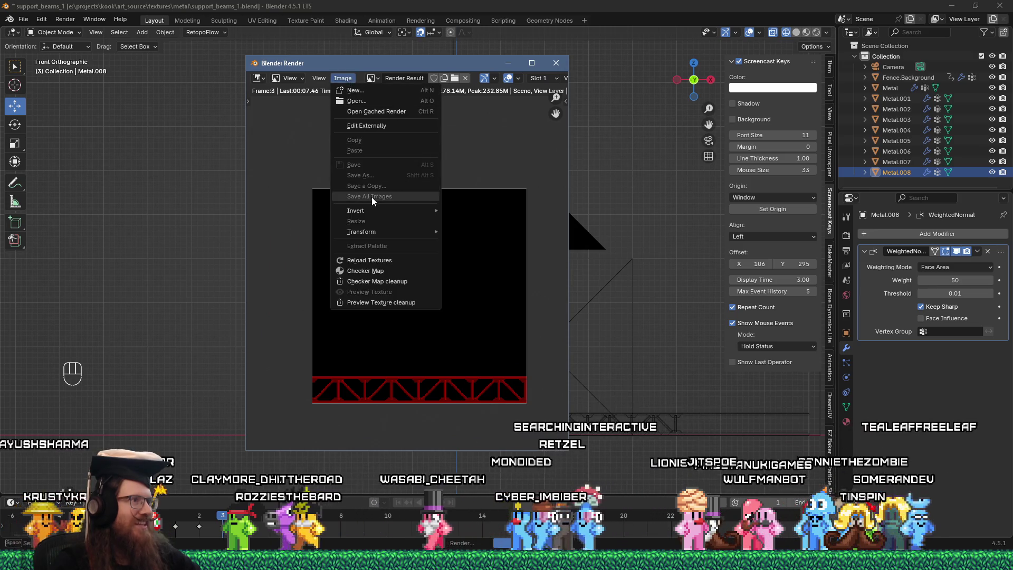
click(337, 78)
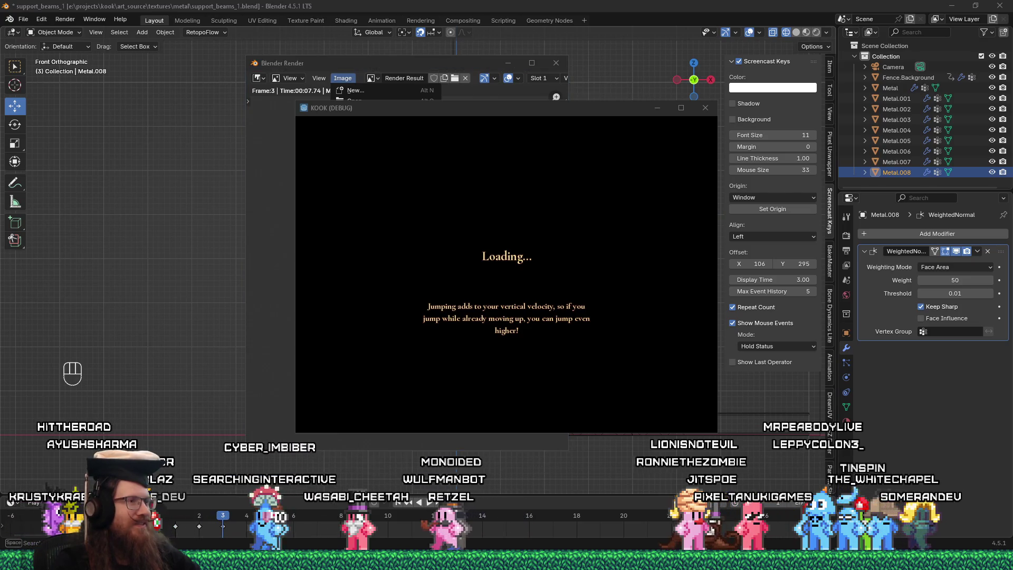
key(alt+Tab)
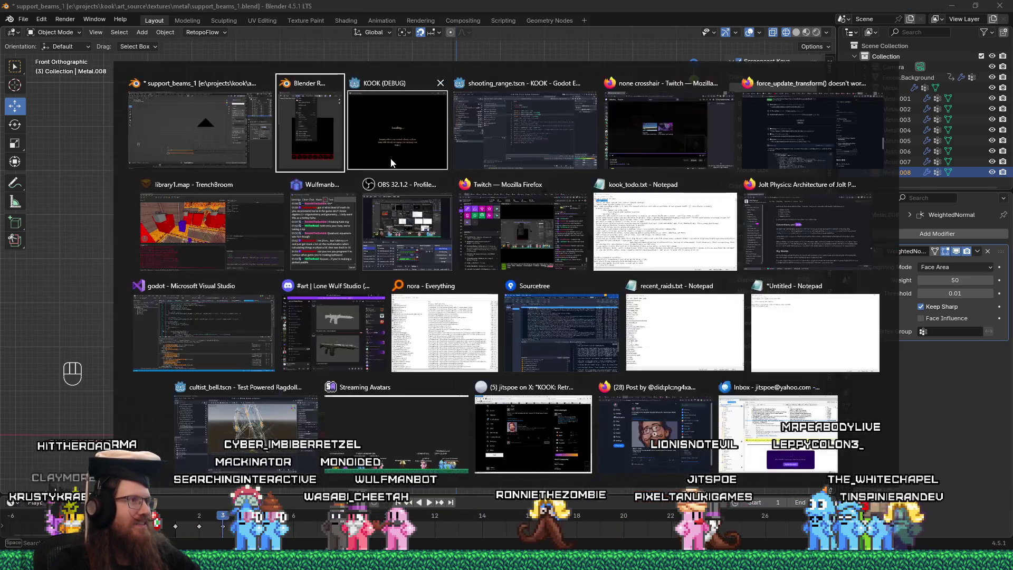
click(378, 177)
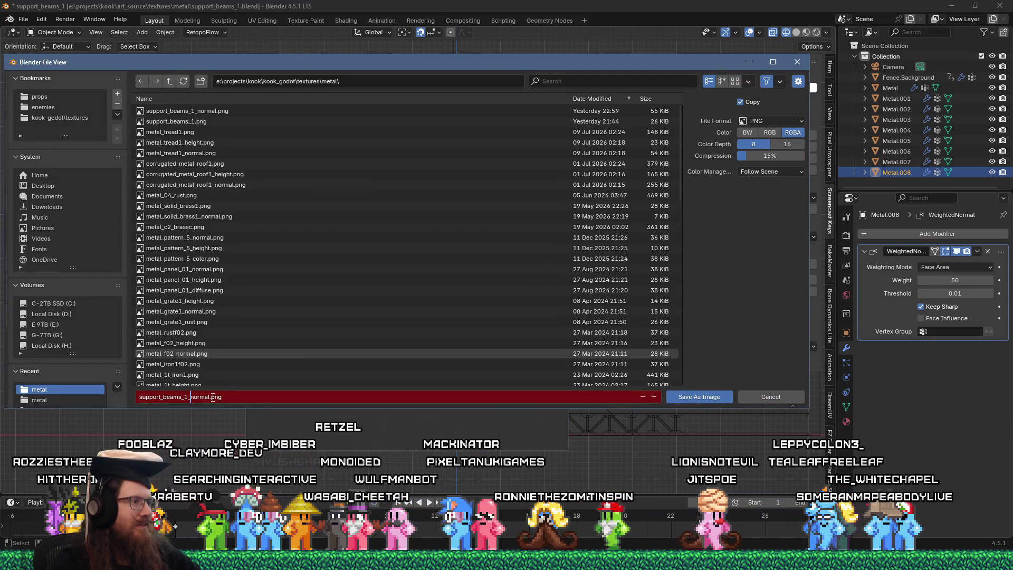
key(BackSpace)
key(BackSpace)
key(BackSpace)
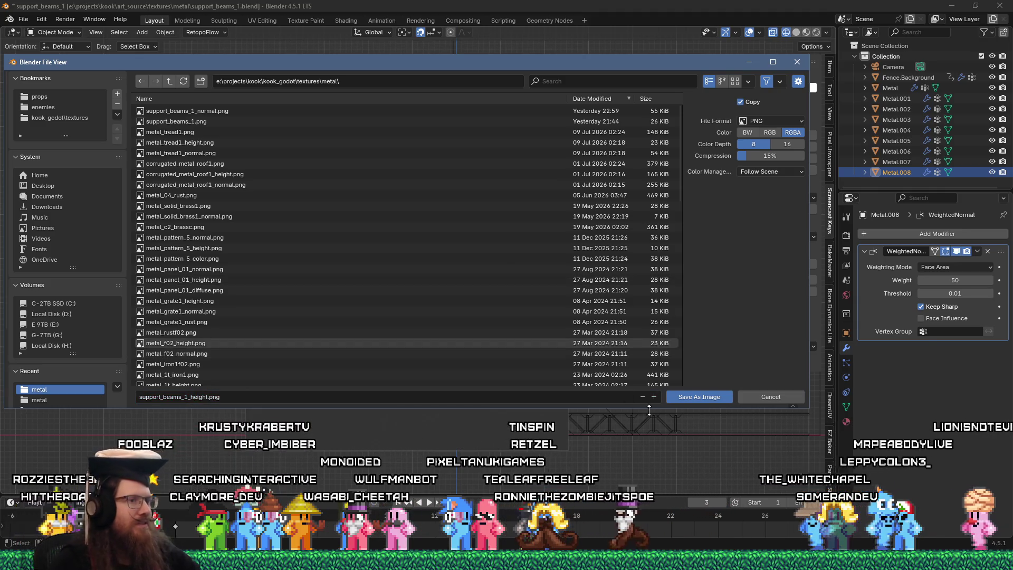
click(702, 395)
key(alt+Tab)
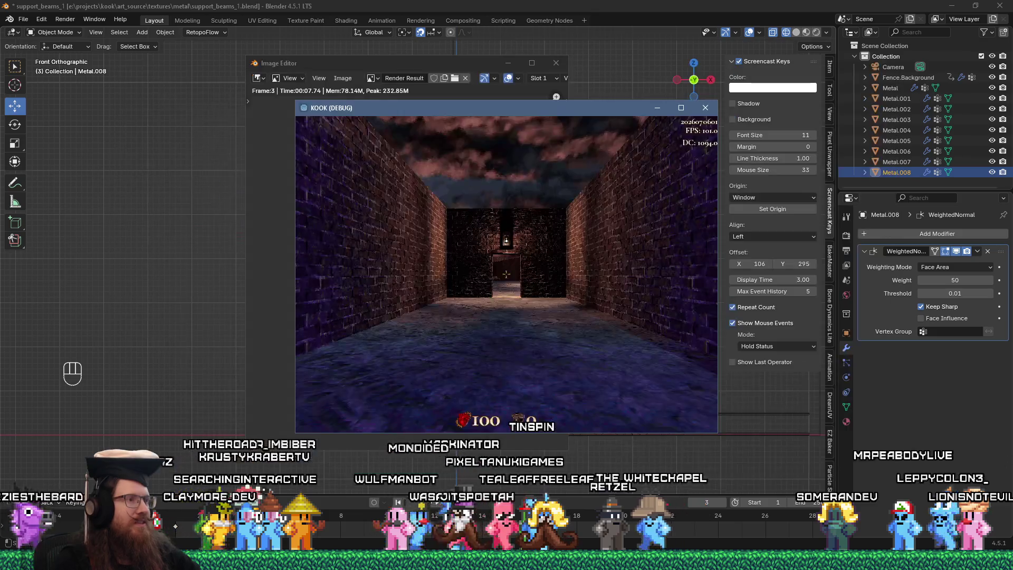
Maximize the game, grab the revolver, shoot the courtyard target, and collect bullets and the shotgun.
click(681, 109)
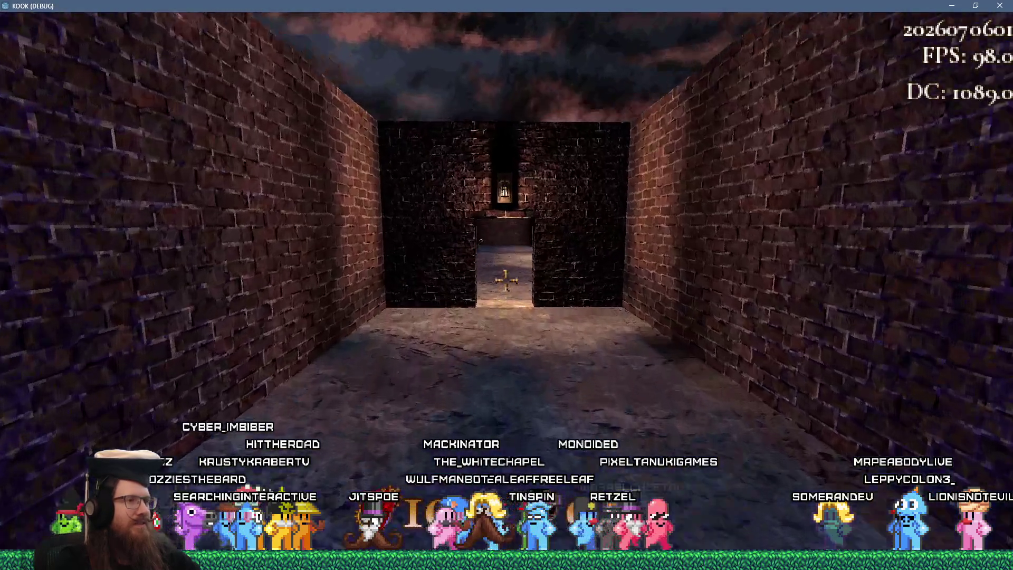
key(w)
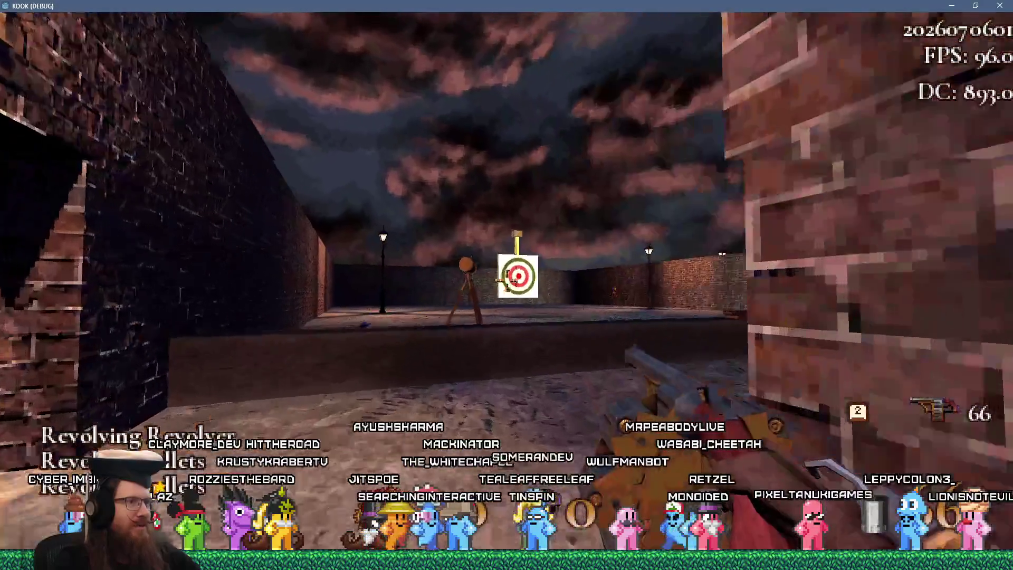
click(506, 280)
click(505, 280)
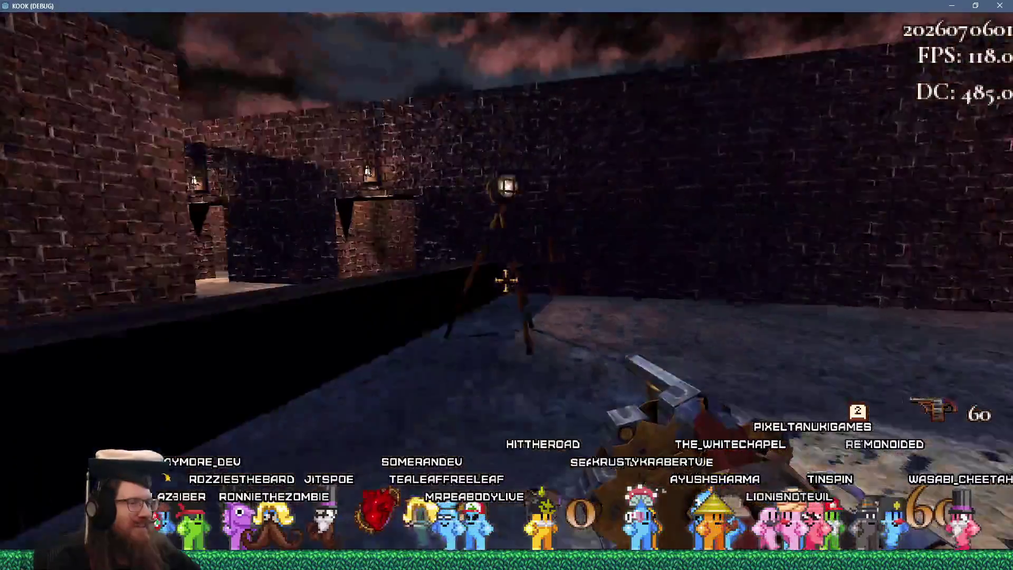
click(506, 279)
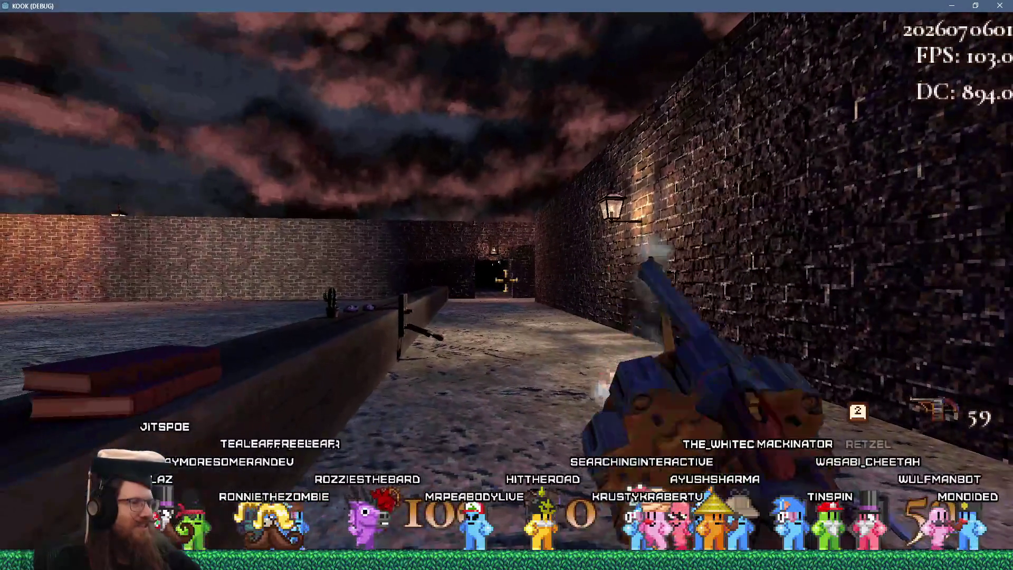
click(506, 279)
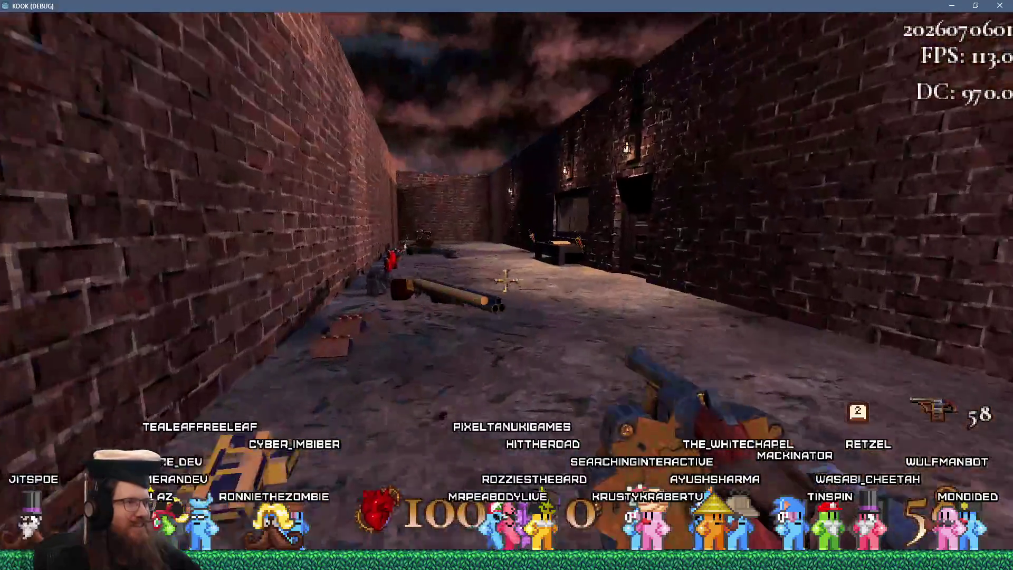
key(w)
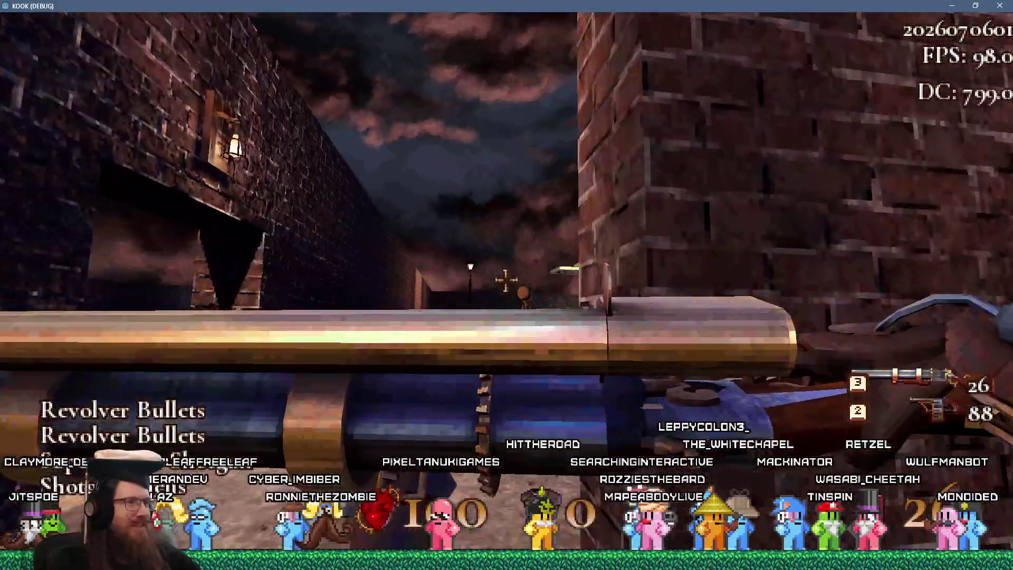
key(w)
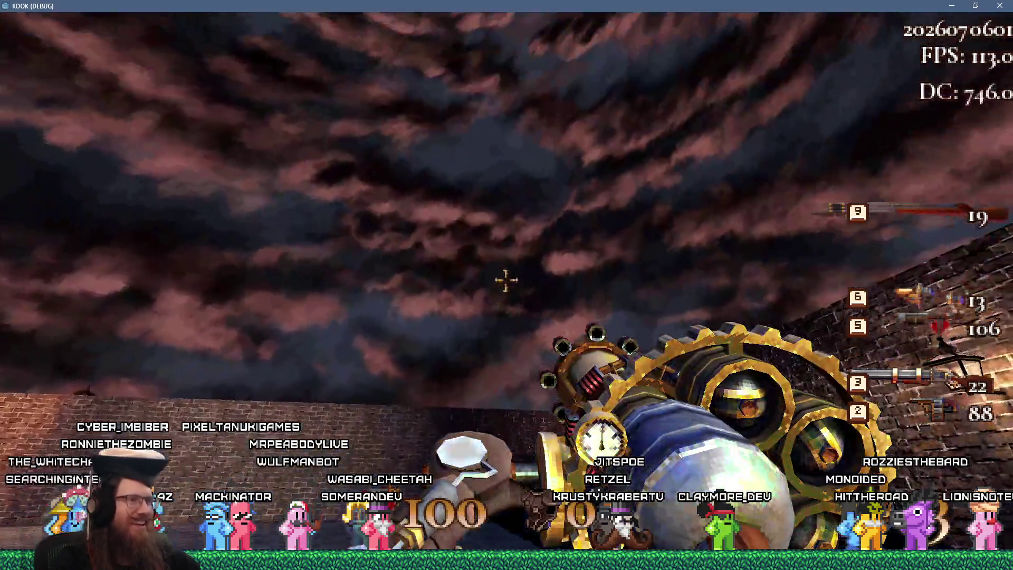
Fire two energy blasts while approaching the Bestiary book on the library lectern.
click(506, 280)
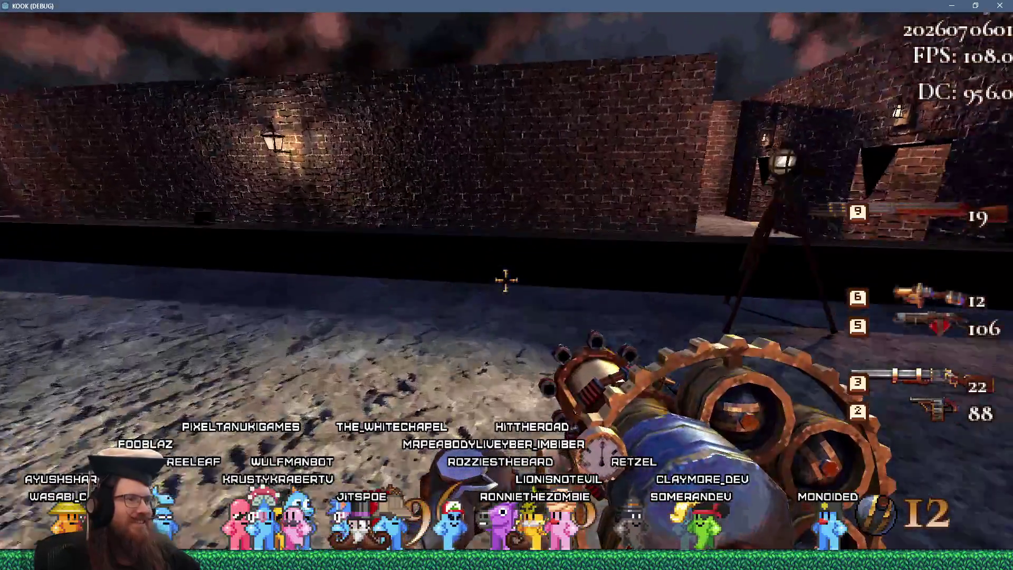
click(506, 280)
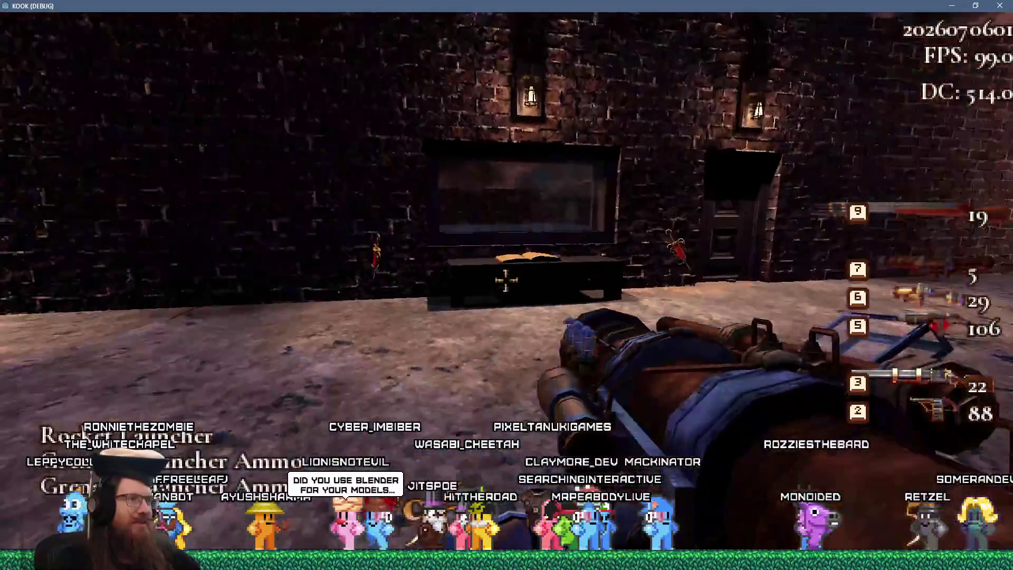
Open the Bestiary at the book and summon a behunger.
key(e)
click(463, 252)
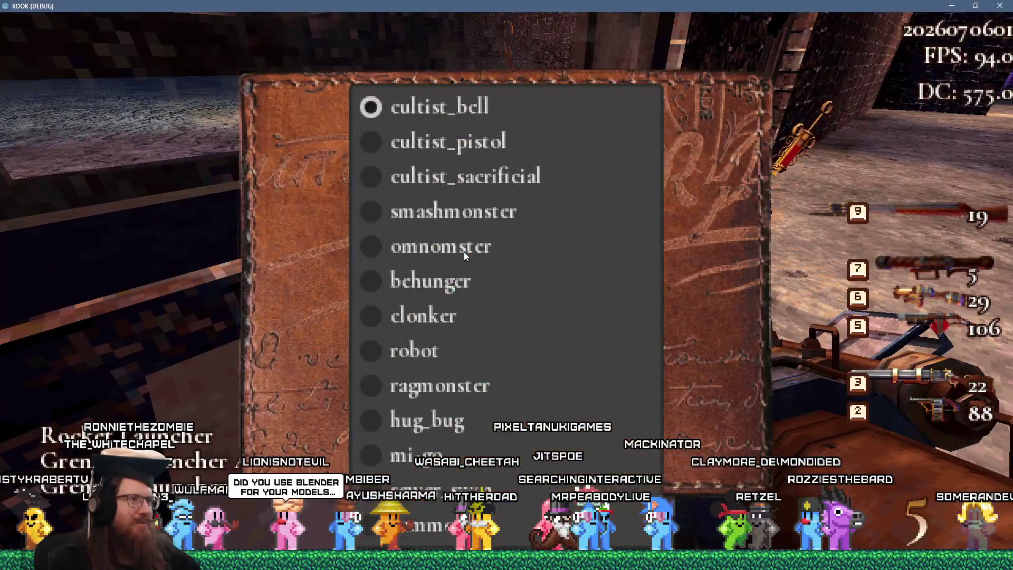
click(386, 289)
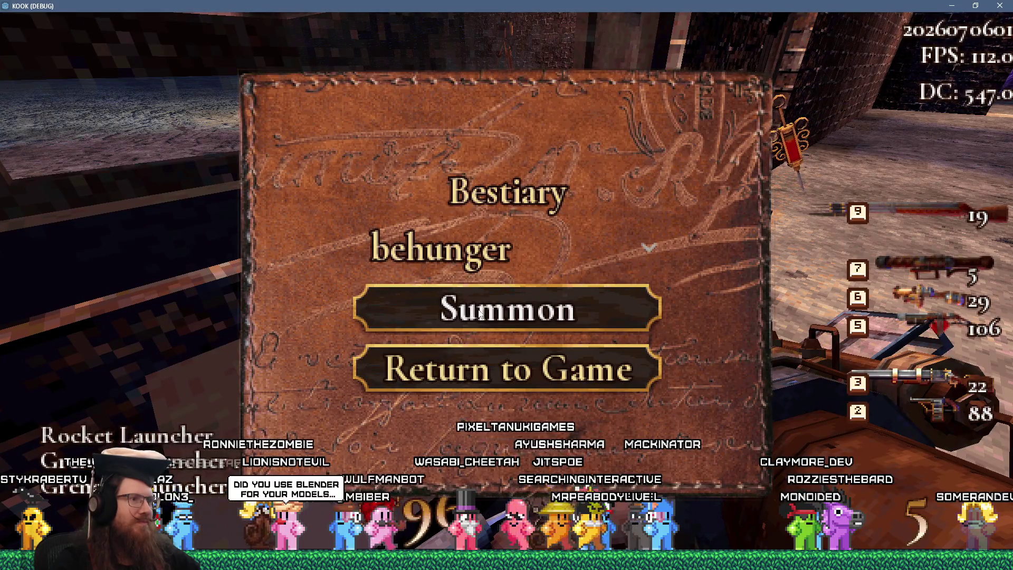
click(658, 292)
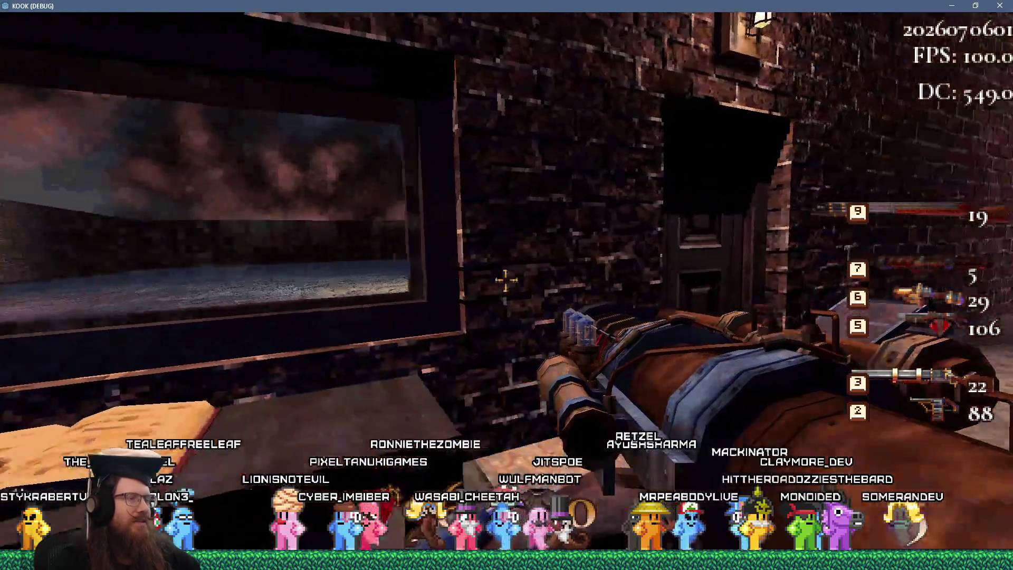
Walk through the doors back to the lectern and summon another behunger.
key(w)
key(e)
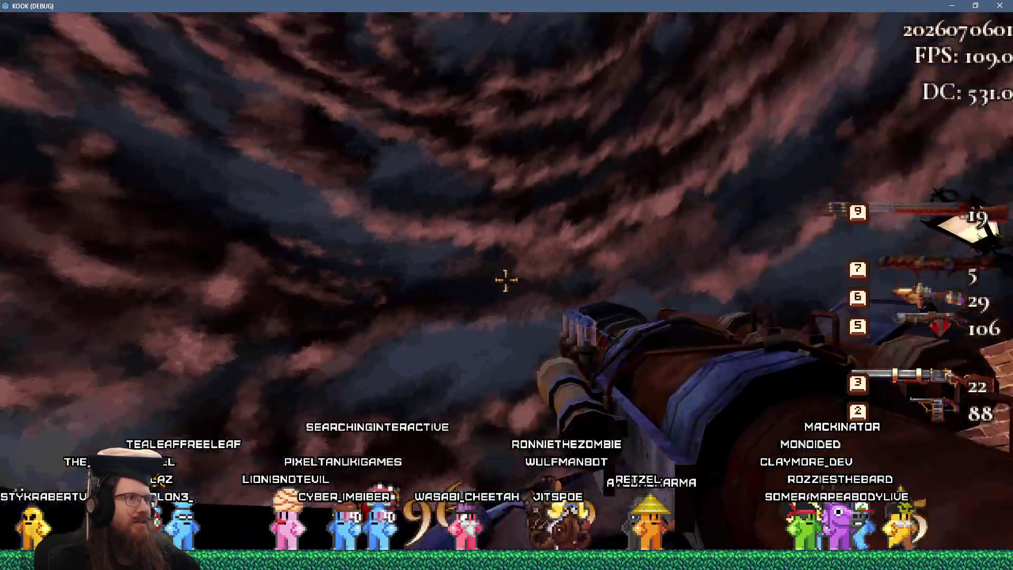
mouse_move(506, 279)
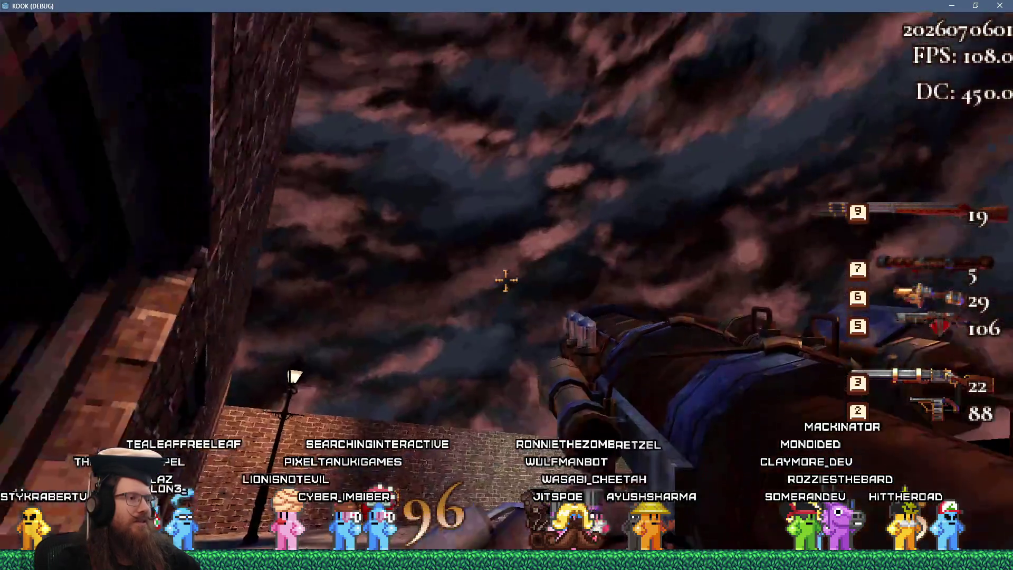
key(w)
key(e)
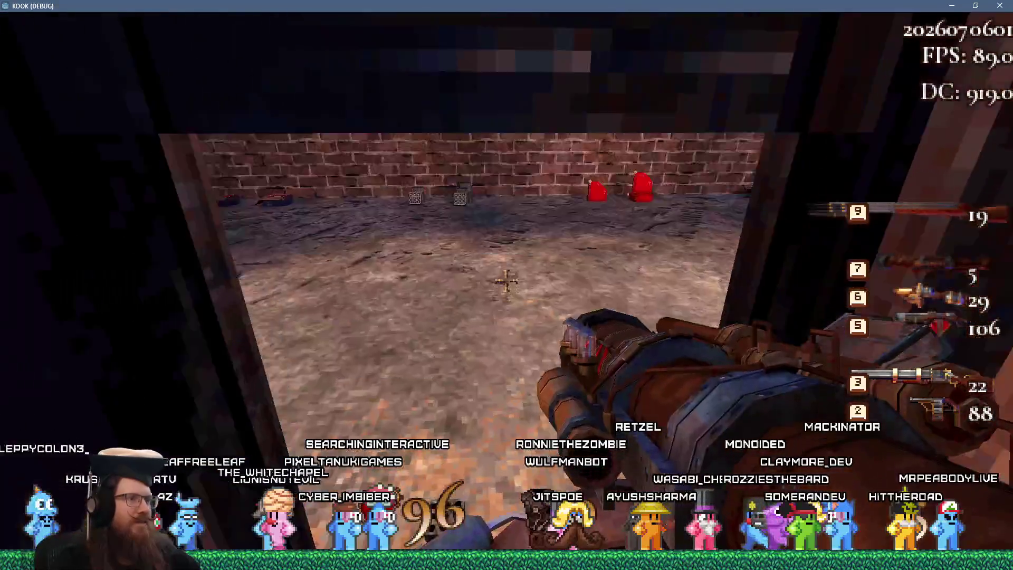
key(w)
key(e)
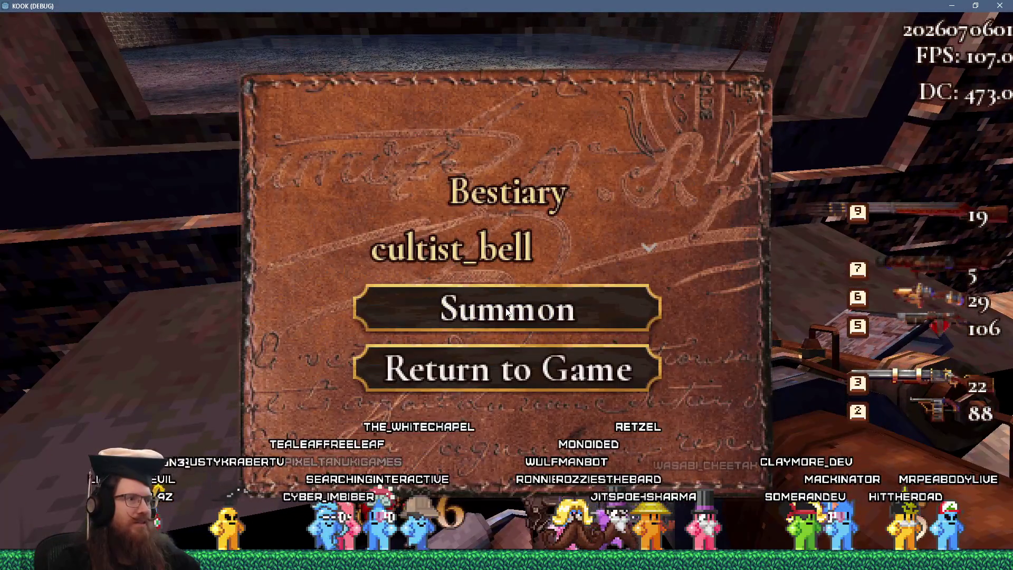
click(502, 250)
click(480, 286)
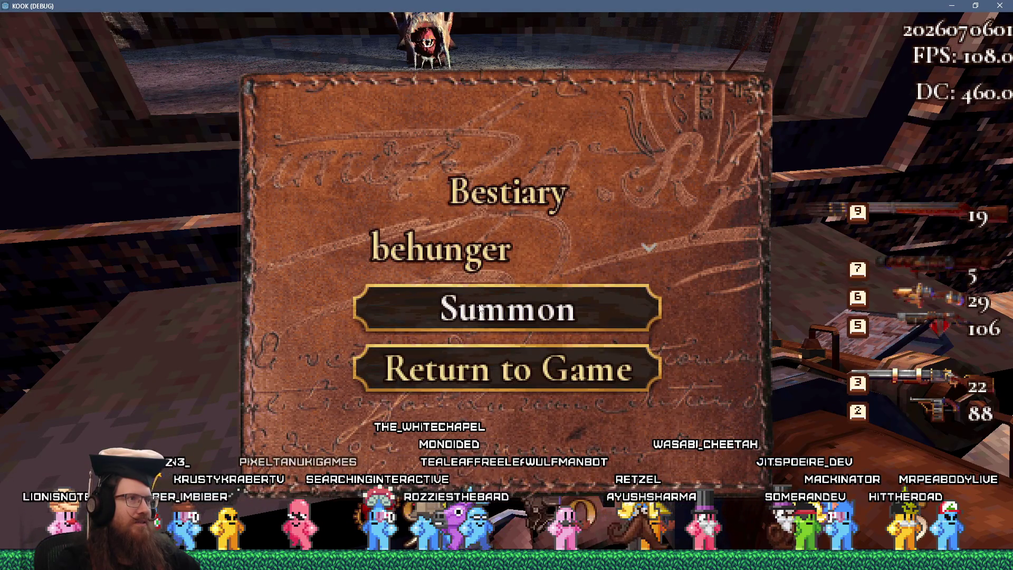
click(507, 244)
Go out into the yard and fire four rockets at the behunger.
key(w)
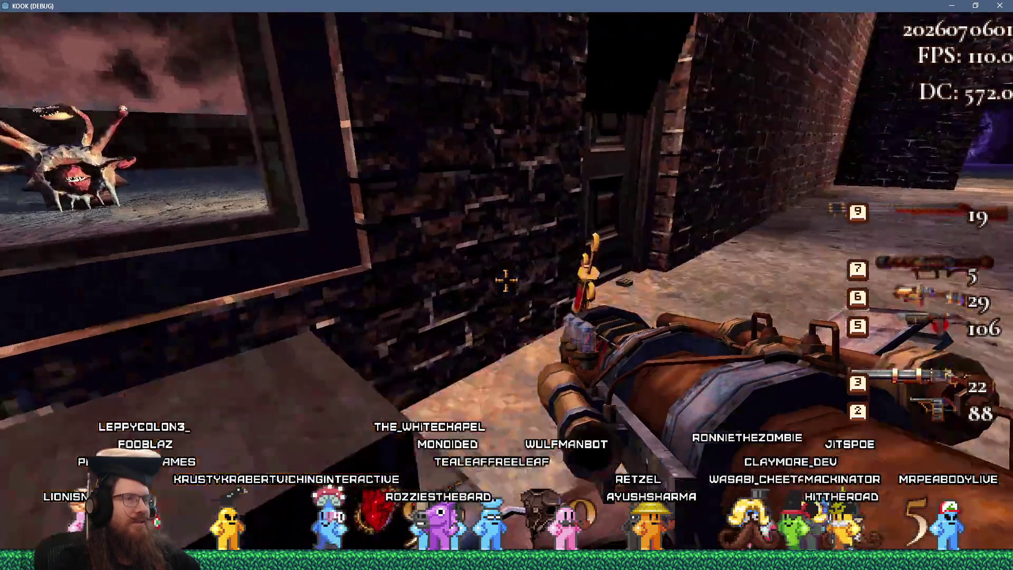
key(e)
key(w)
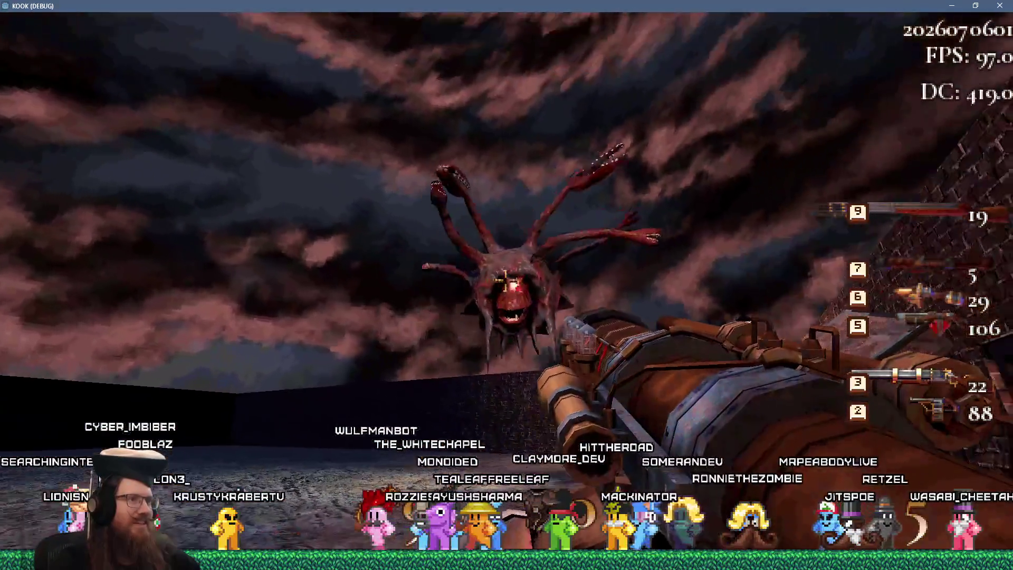
click(507, 285)
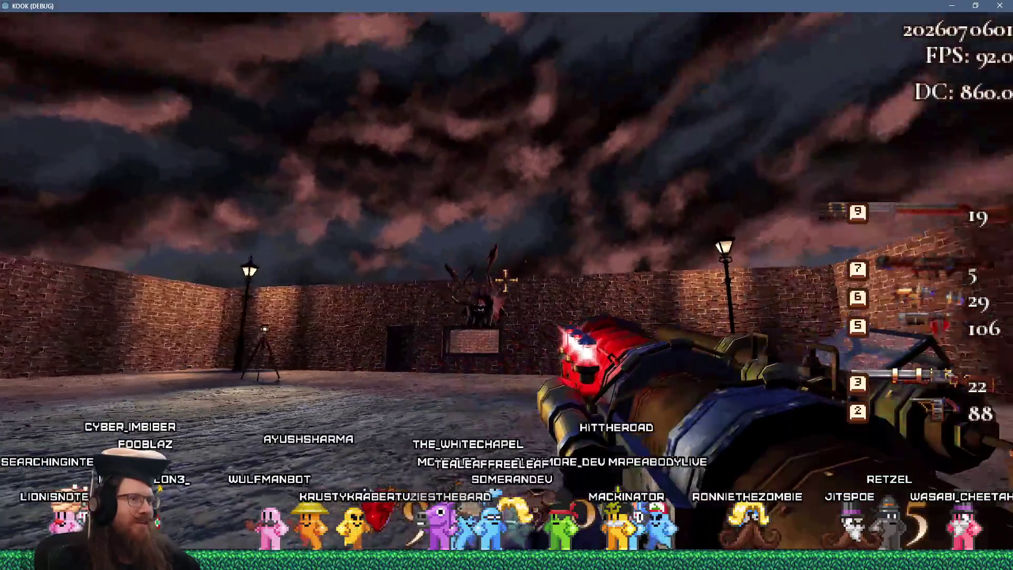
click(507, 285)
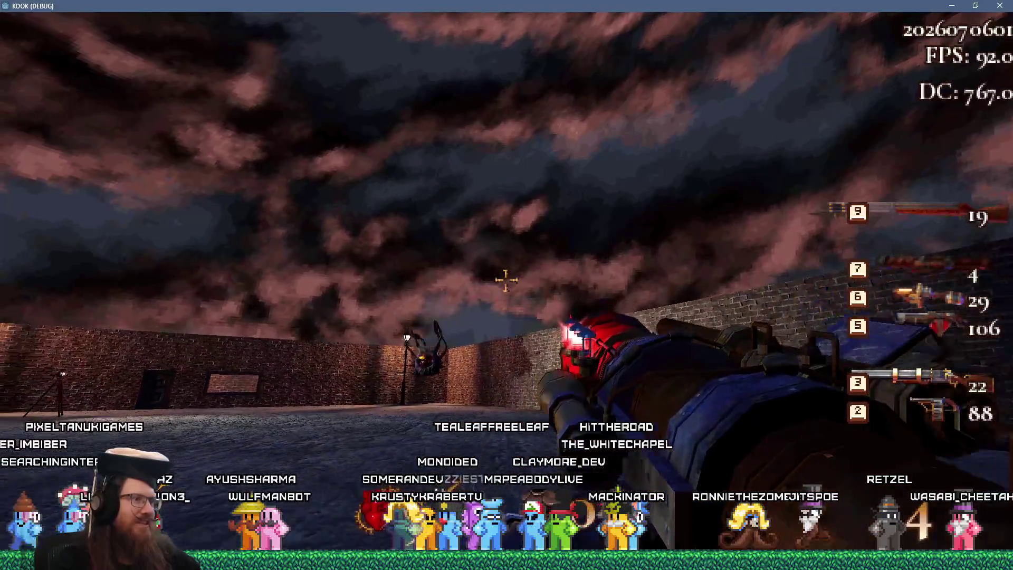
click(507, 285)
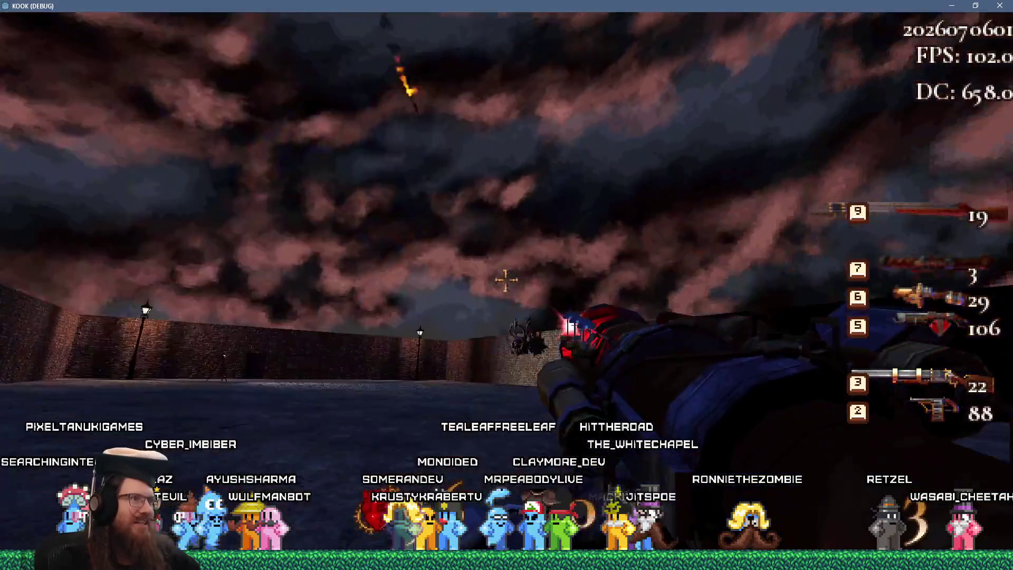
click(507, 285)
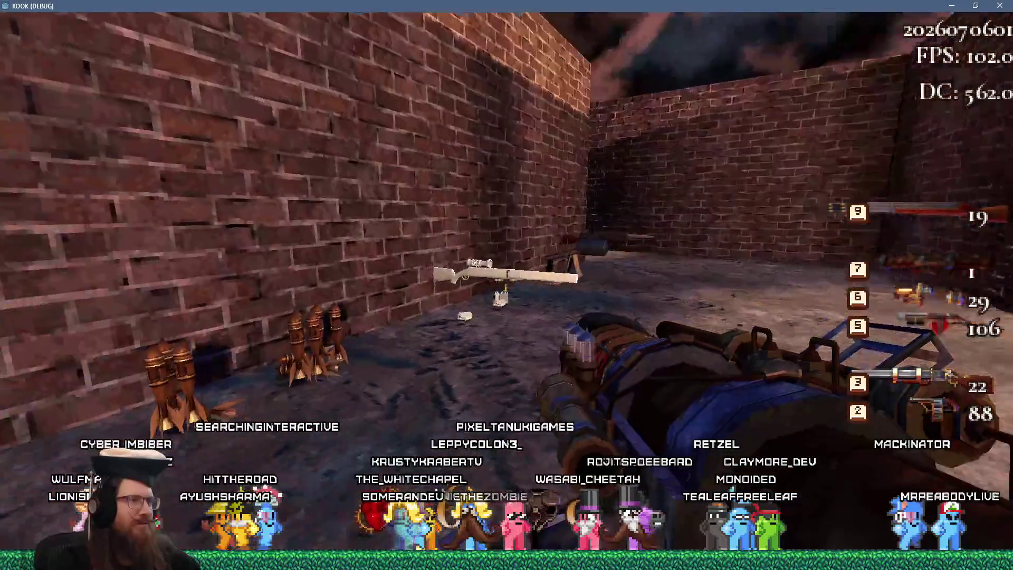
Pick up the rifle, test-fire it at the wall, and take a scoped shot at the targets.
key(w)
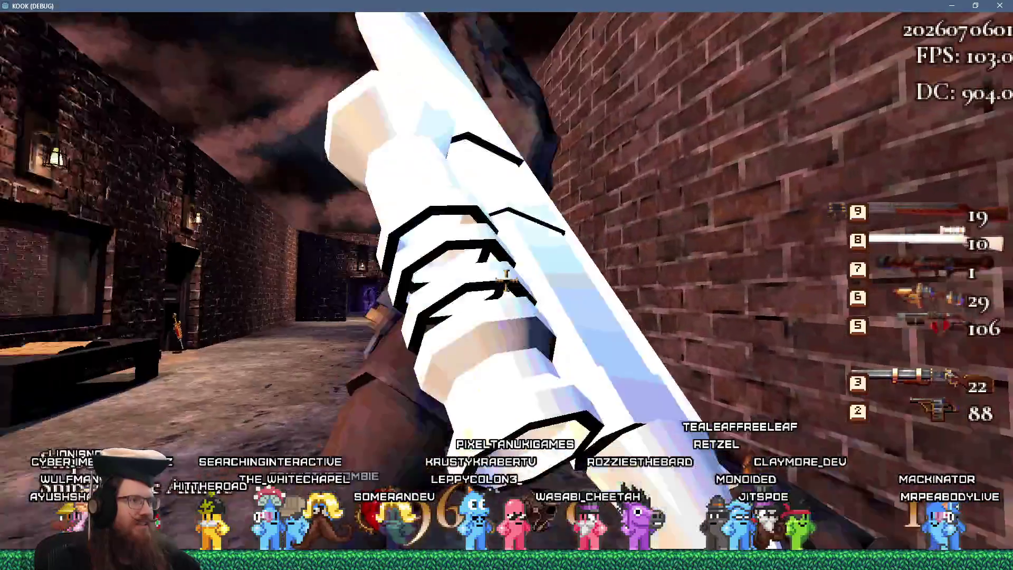
click(505, 279)
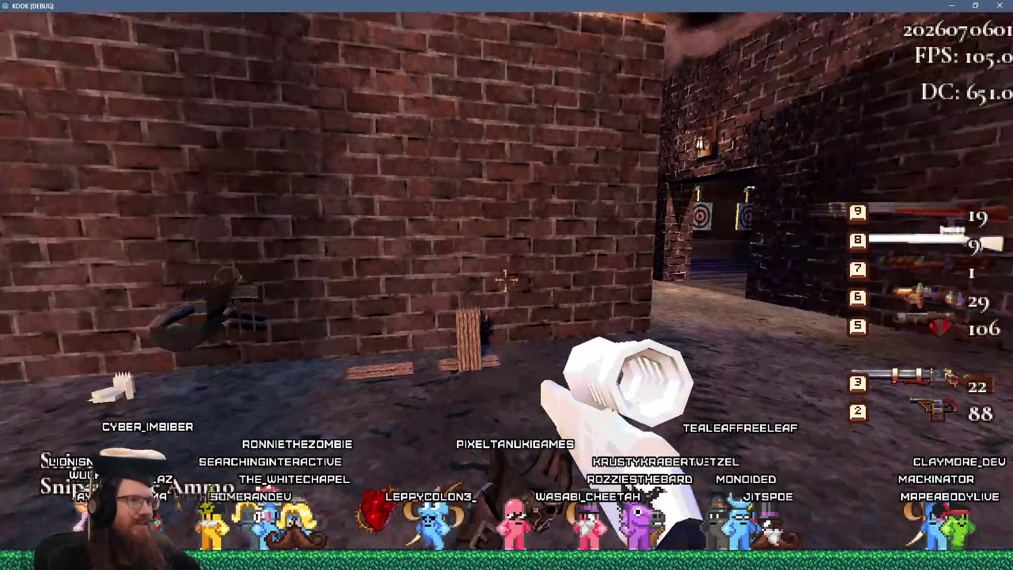
key(w)
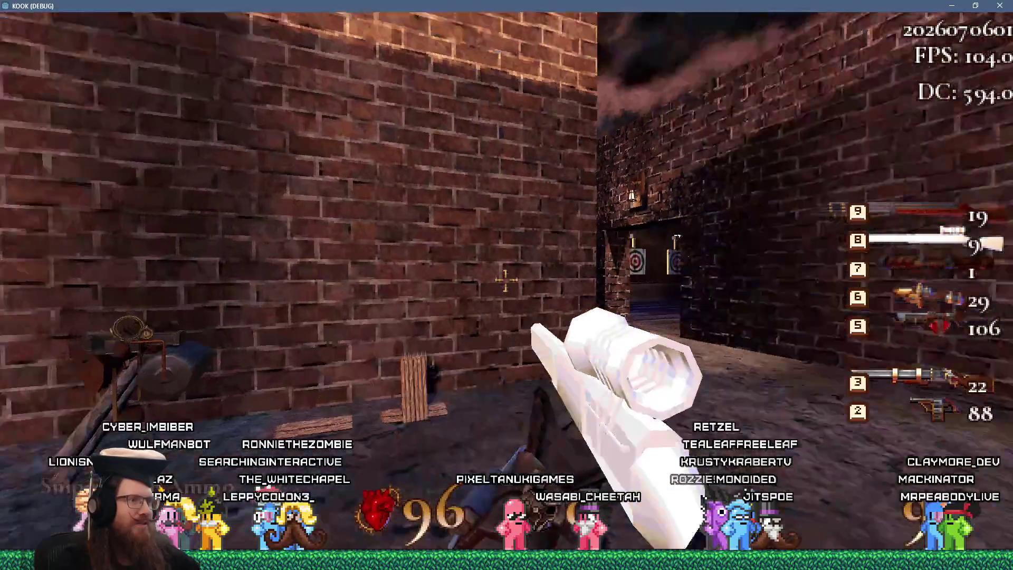
right_click(506, 280)
click(506, 279)
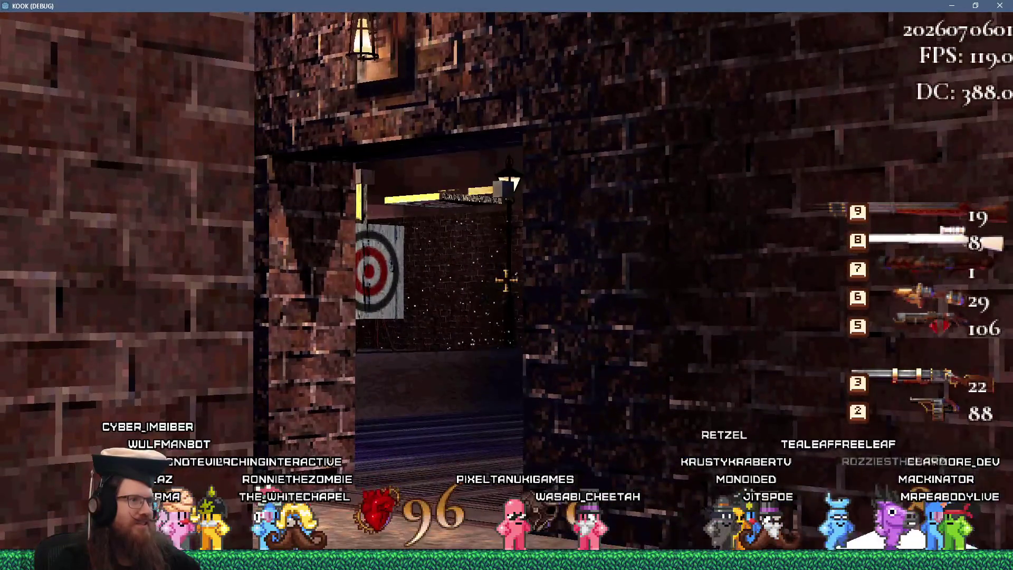
right_click(506, 280)
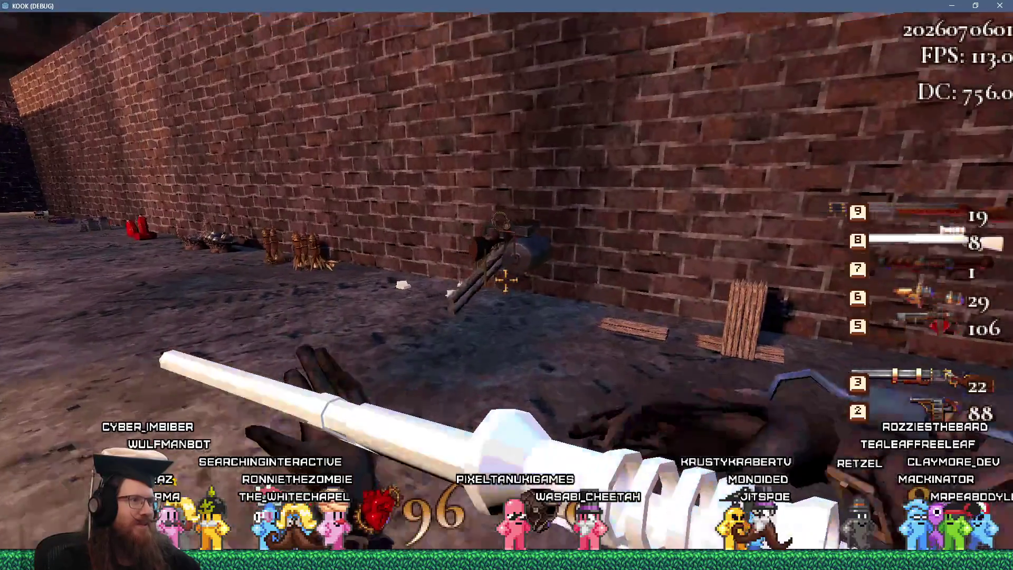
Pick up the floor weapon, then summon a cultist_bell from the Bestiary.
key(w)
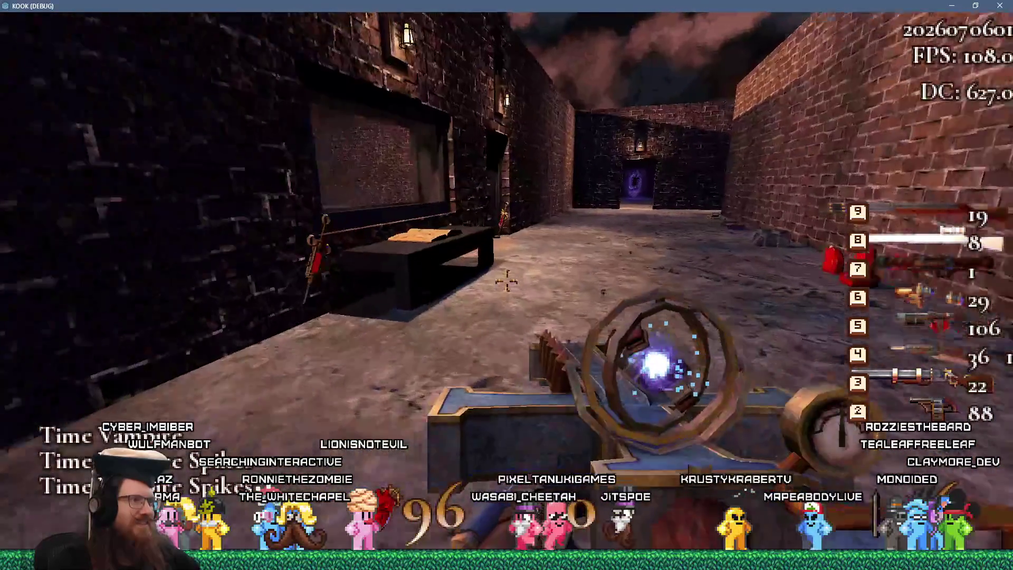
key(w)
key(e)
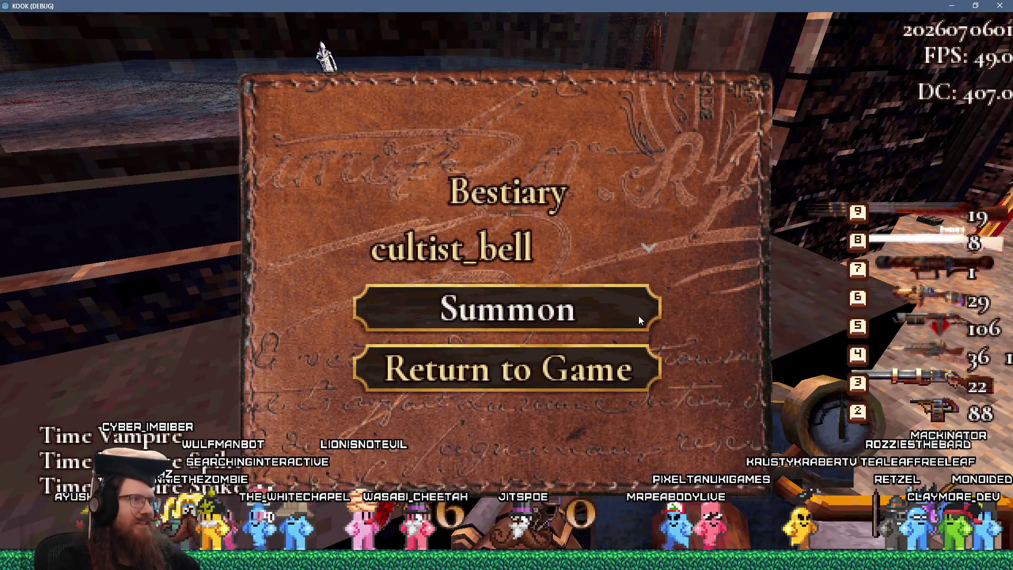
click(638, 317)
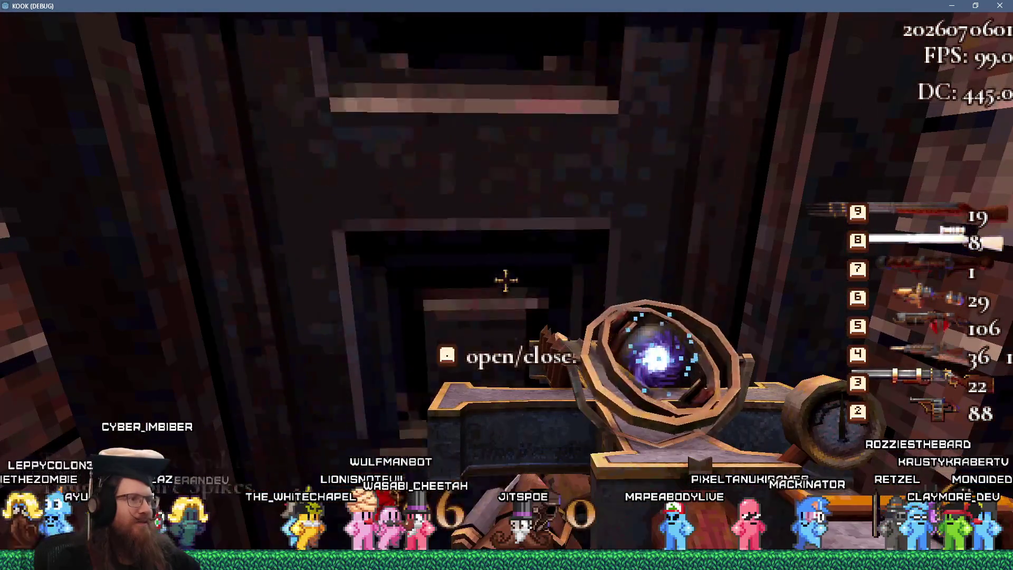
Shoot the white figure in the arena, then return to the lectern and close the Bestiary.
key(w)
click(505, 279)
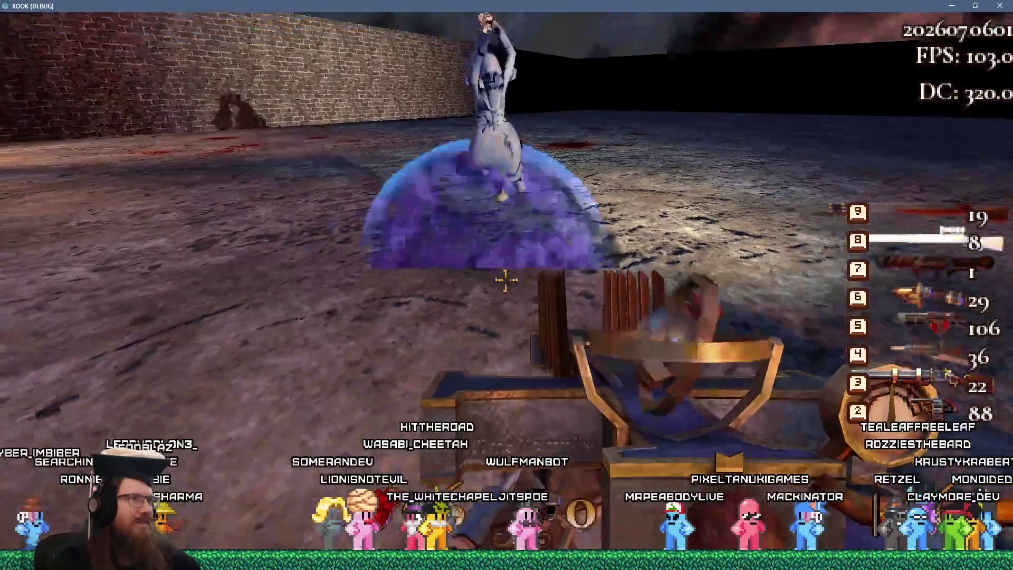
key(w)
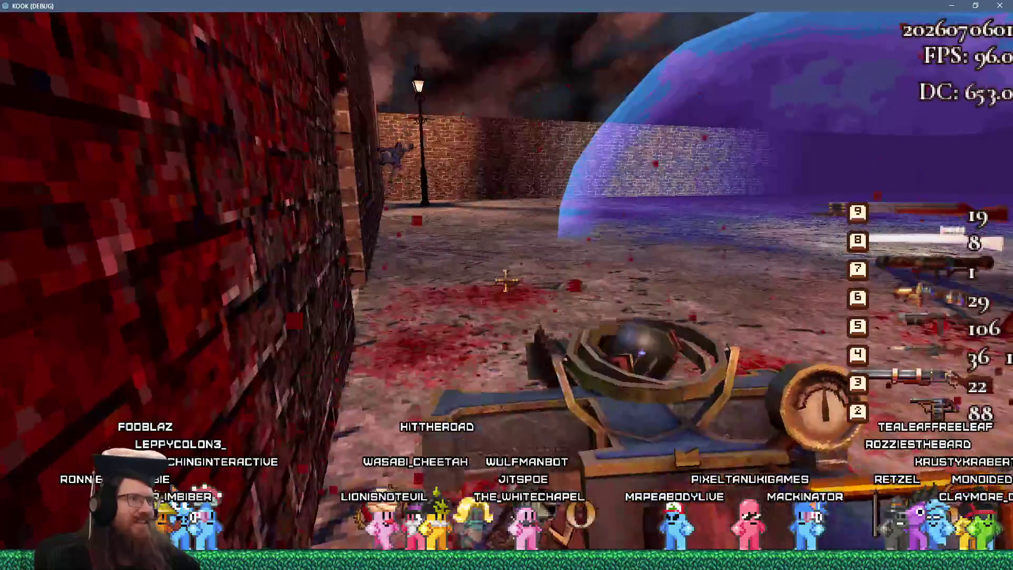
key(w)
key(e)
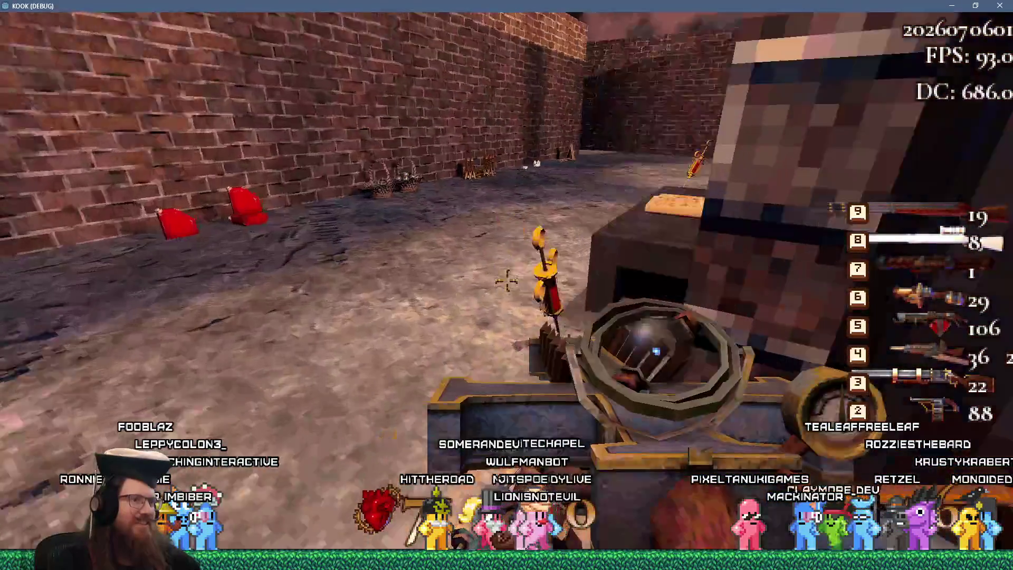
key(w)
key(e)
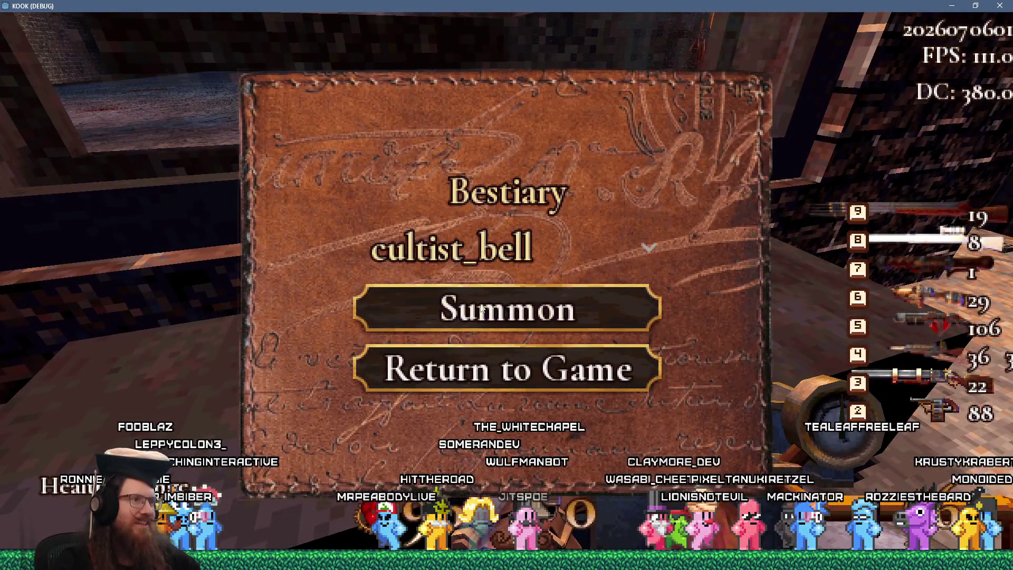
key(Escape)
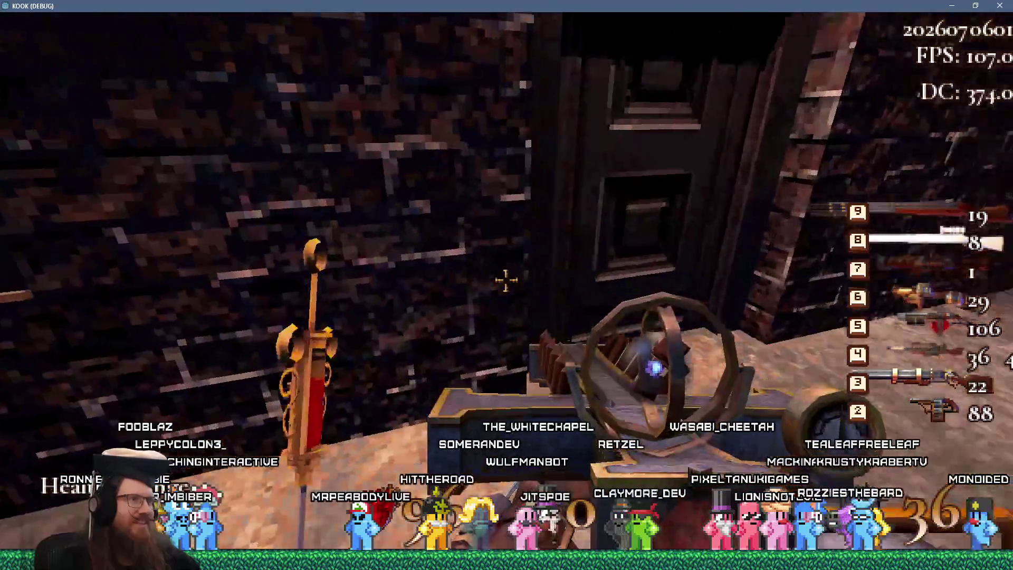
Summon more cultist_bell figures and fire at them in the courtyard.
key(e)
key(w)
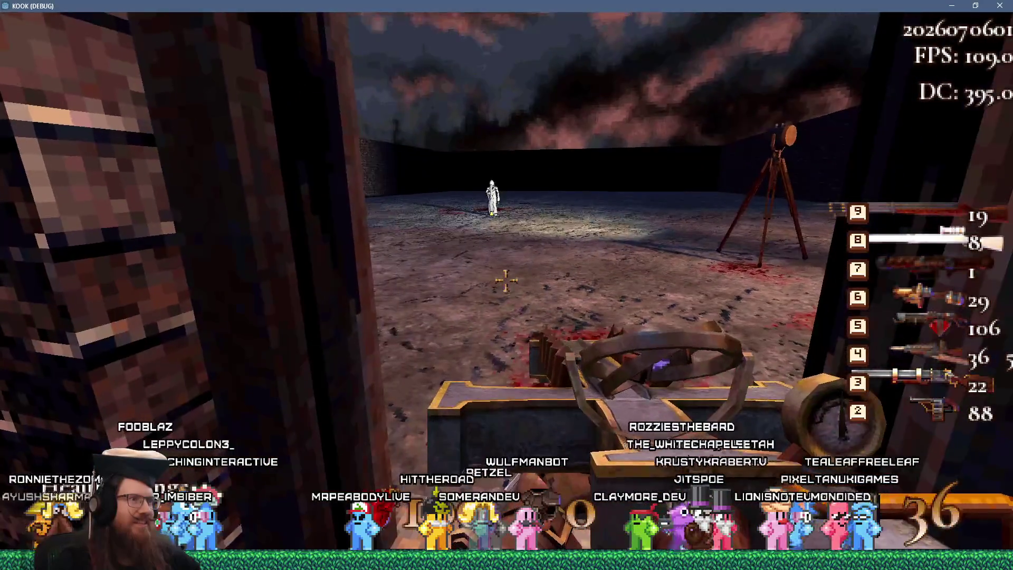
key(e)
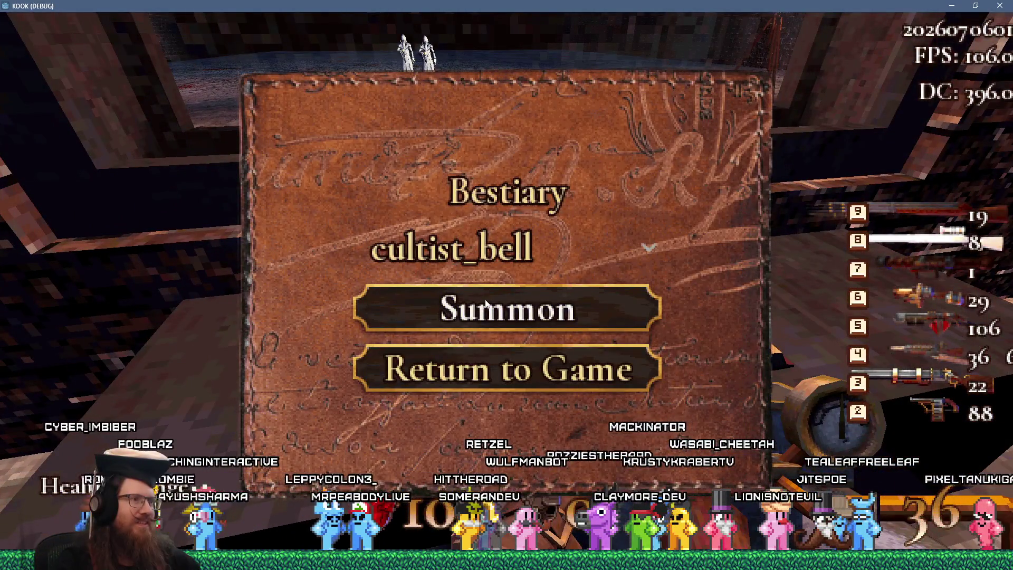
click(486, 305)
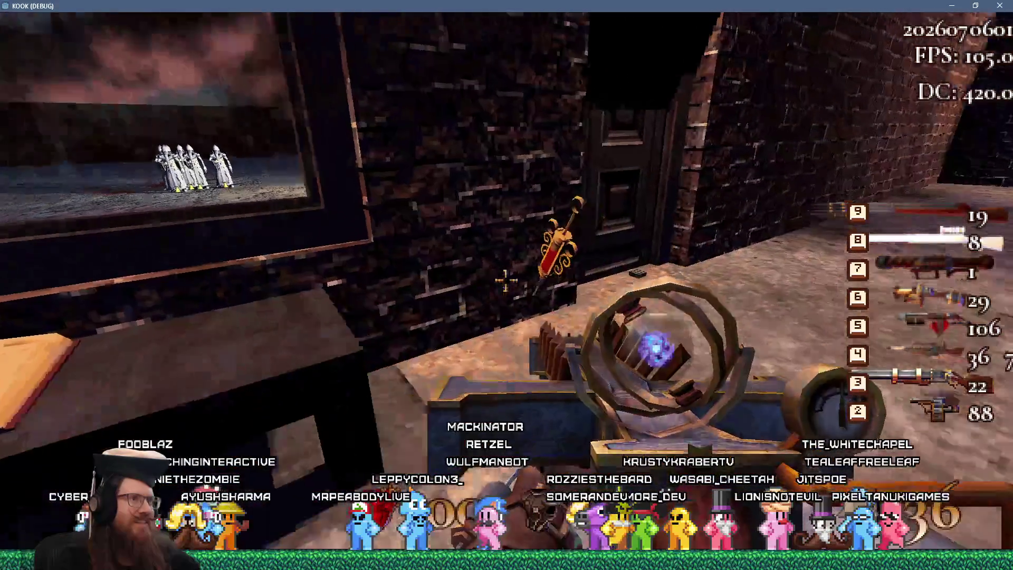
key(e)
key(w)
click(506, 281)
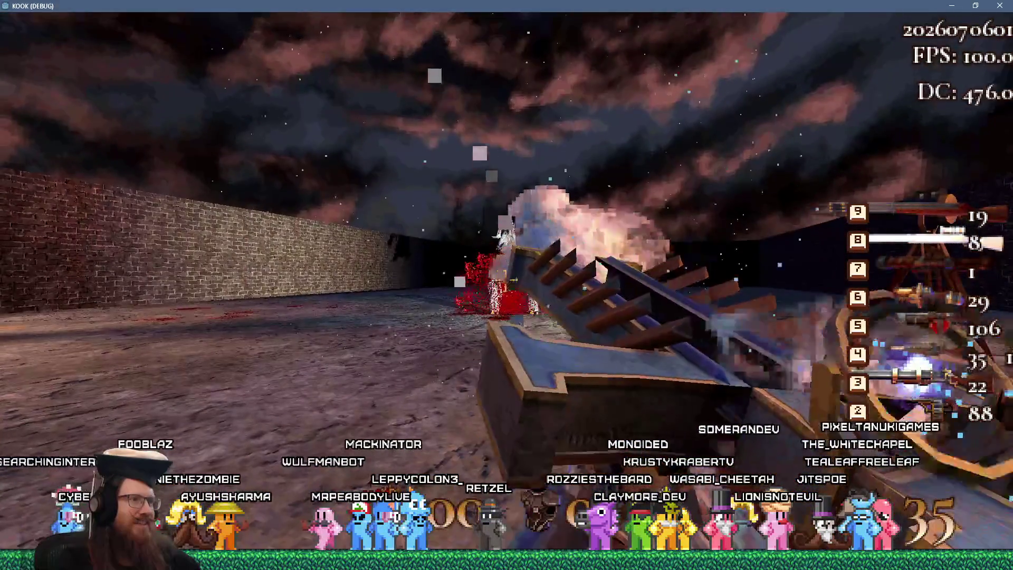
Fight the enemies around the blue dome, then retreat along the brick walls.
key(w)
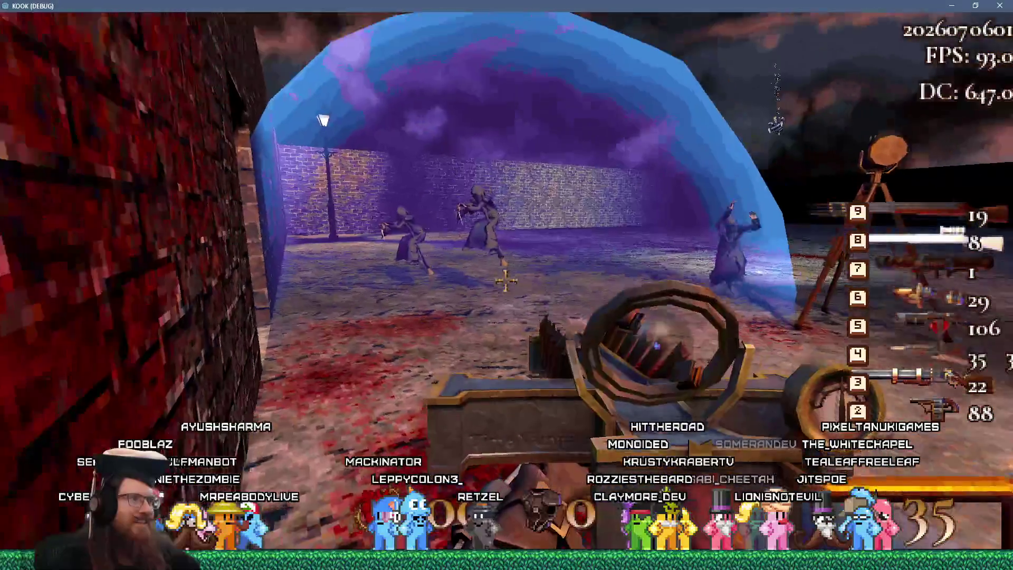
click(506, 281)
key(w)
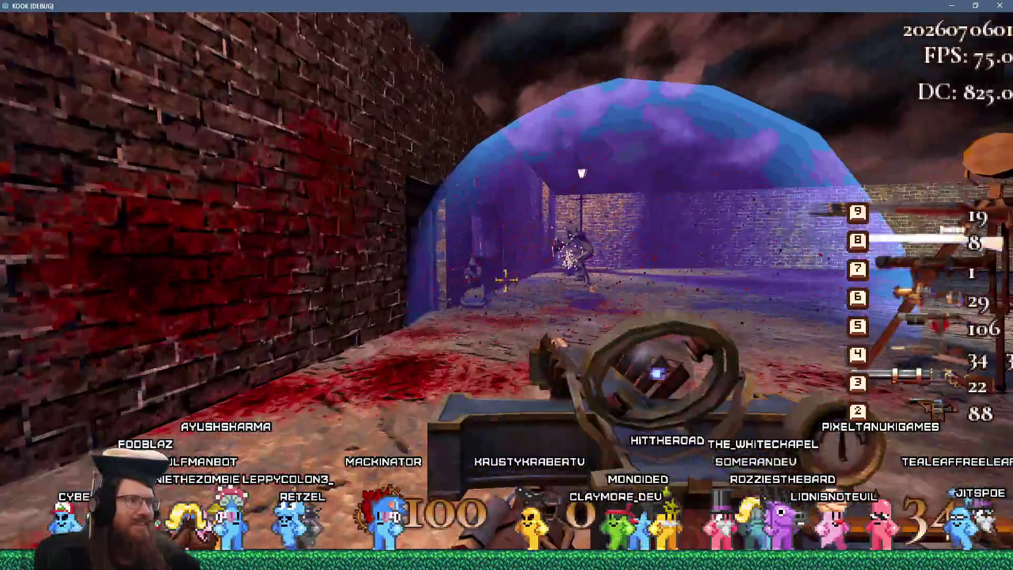
click(505, 281)
key(w)
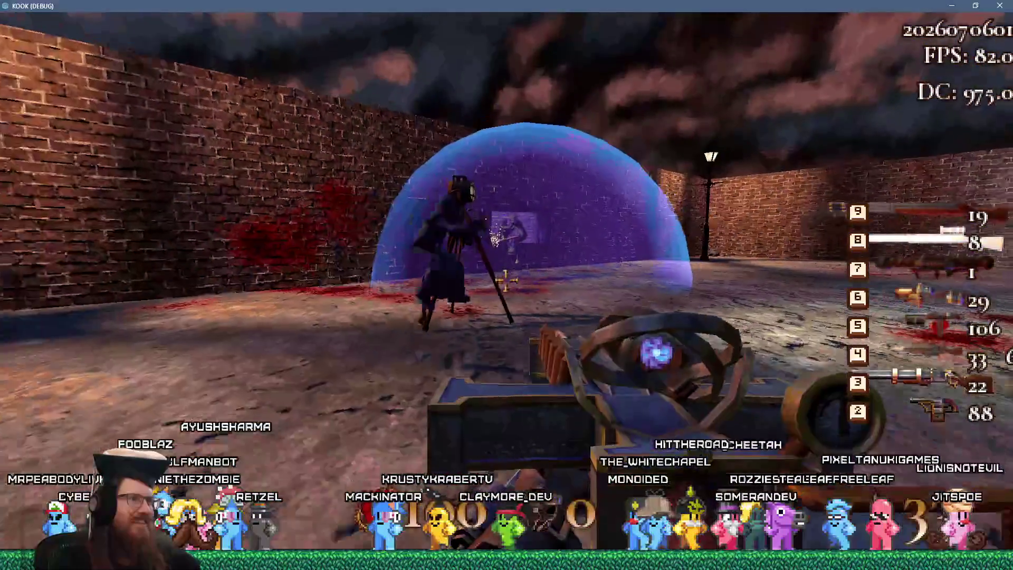
click(506, 281)
key(w)
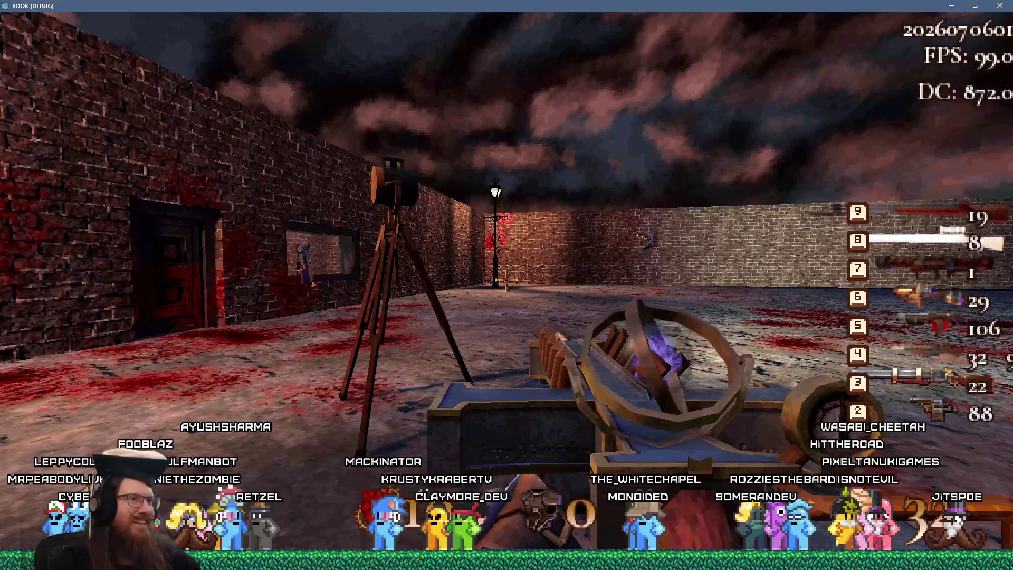
Enter the room through the blood-stained wall's door, look at the open book, and pause.
key(w)
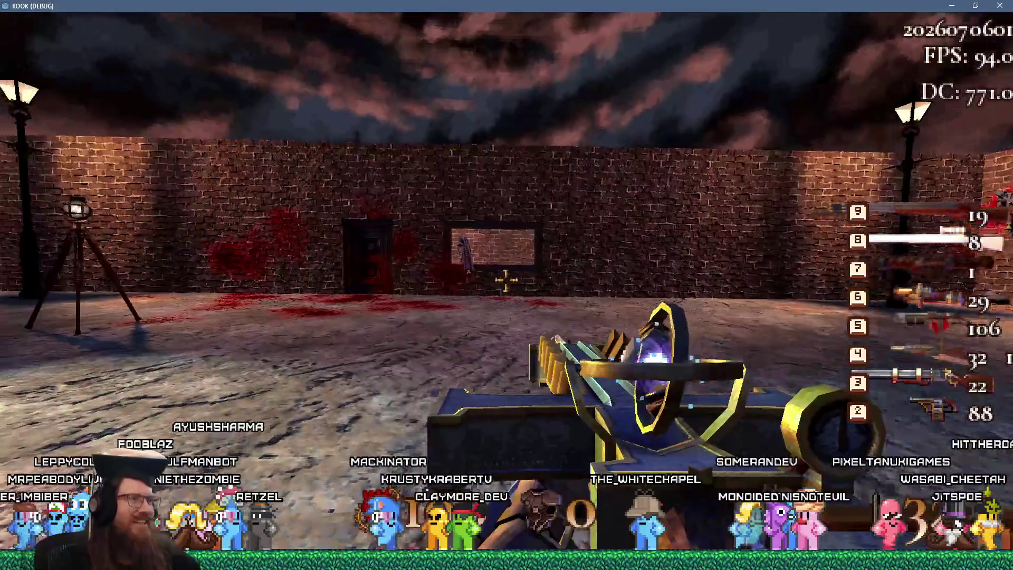
key(w)
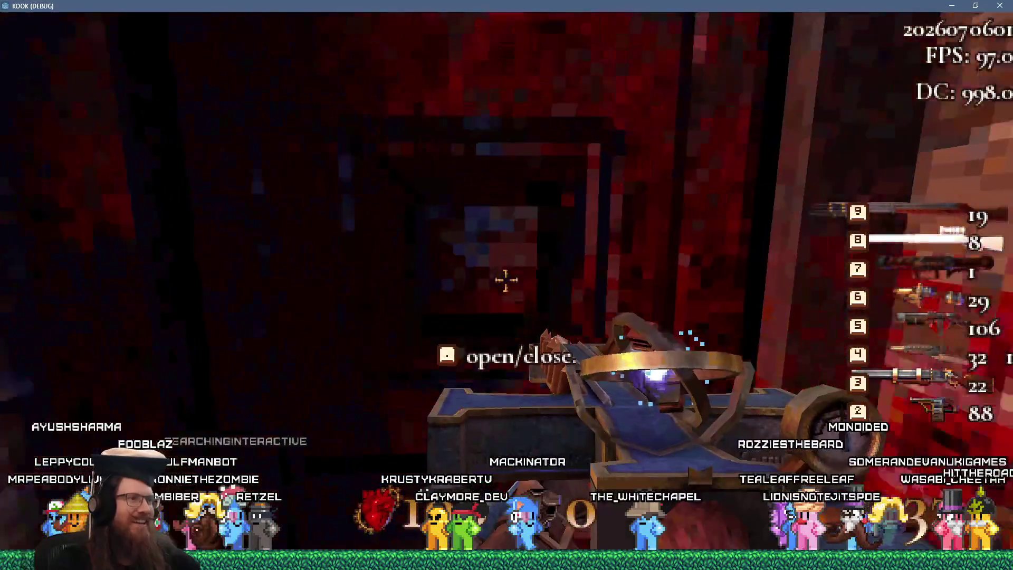
key(e)
key(w)
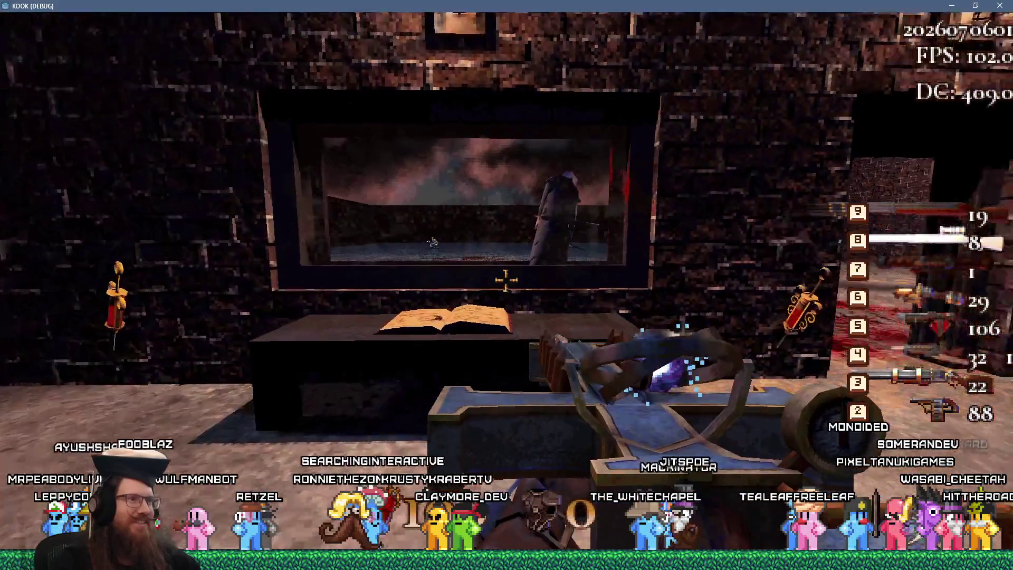
key(s)
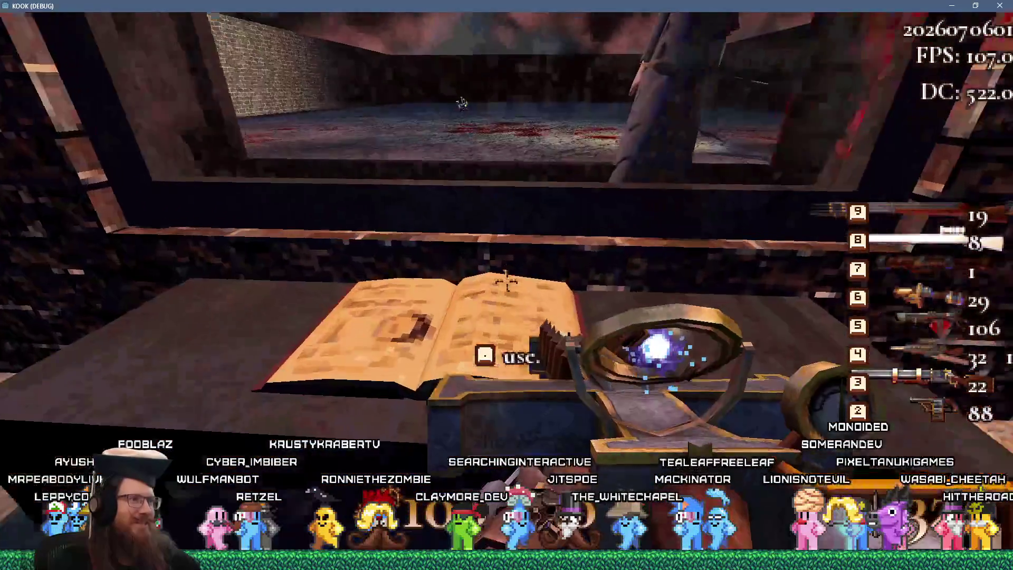
key(Escape)
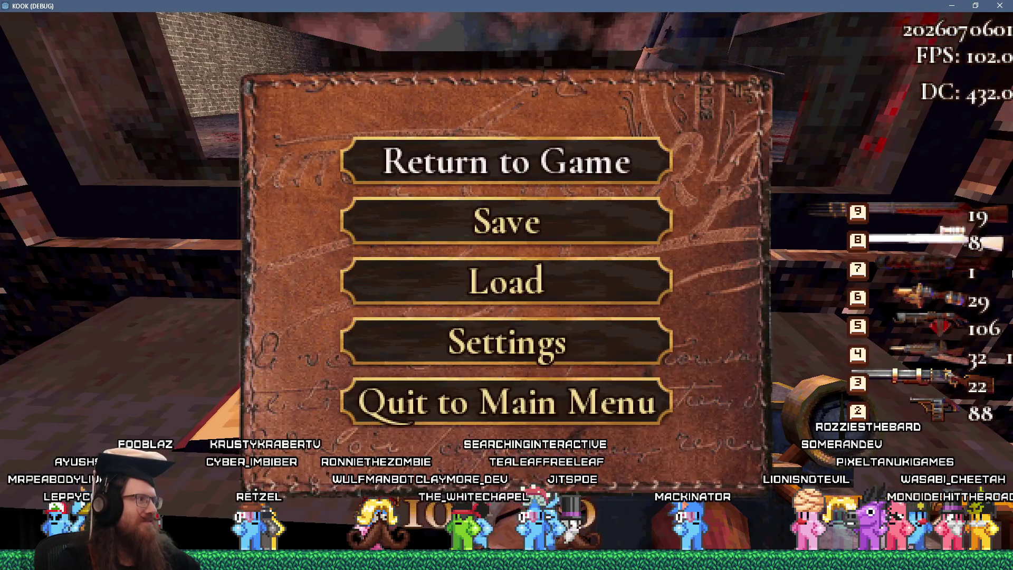
Resume play, head out to the courtyard, and kill the hooded figure.
key(Escape)
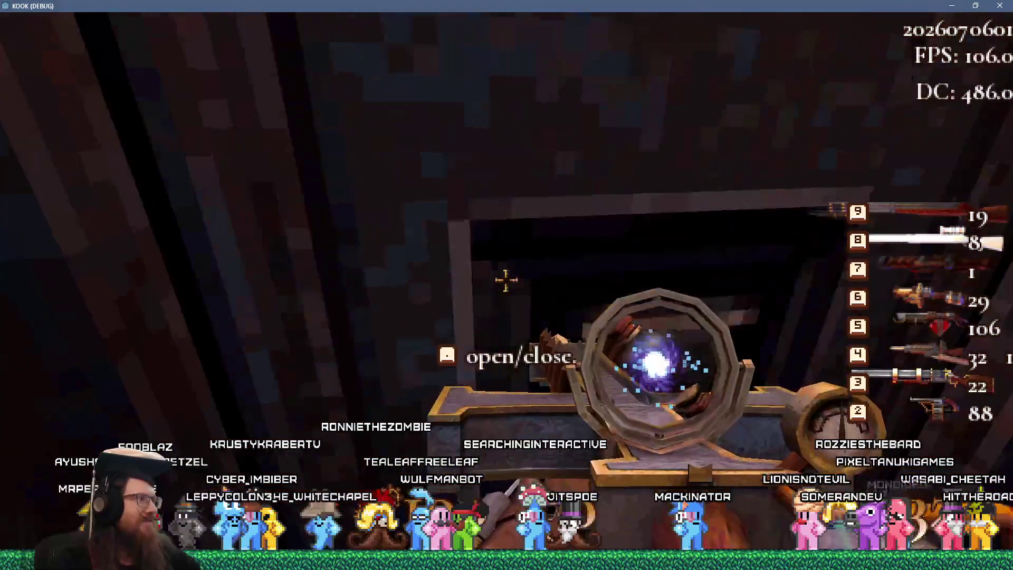
key(e)
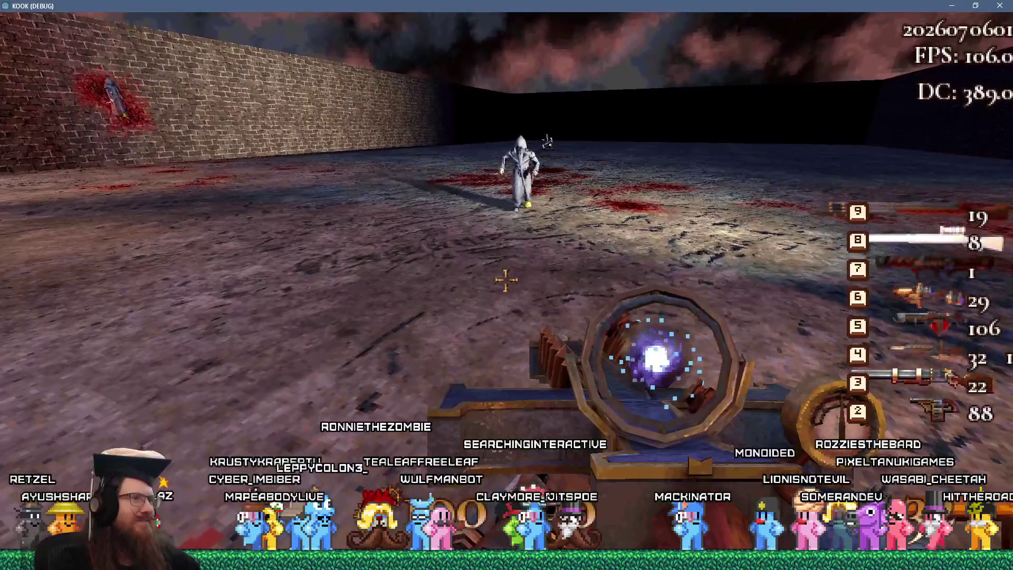
click(506, 280)
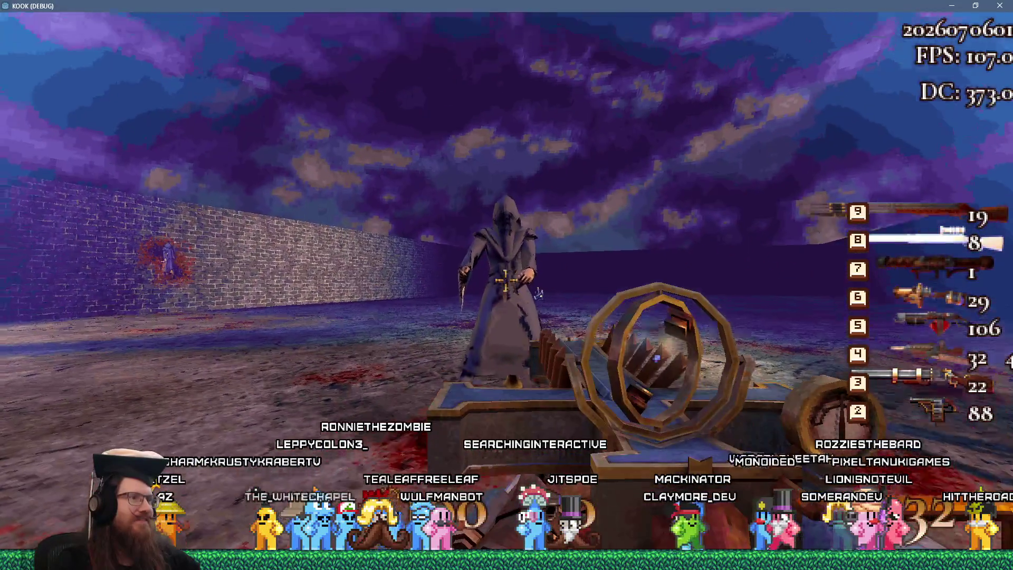
click(505, 280)
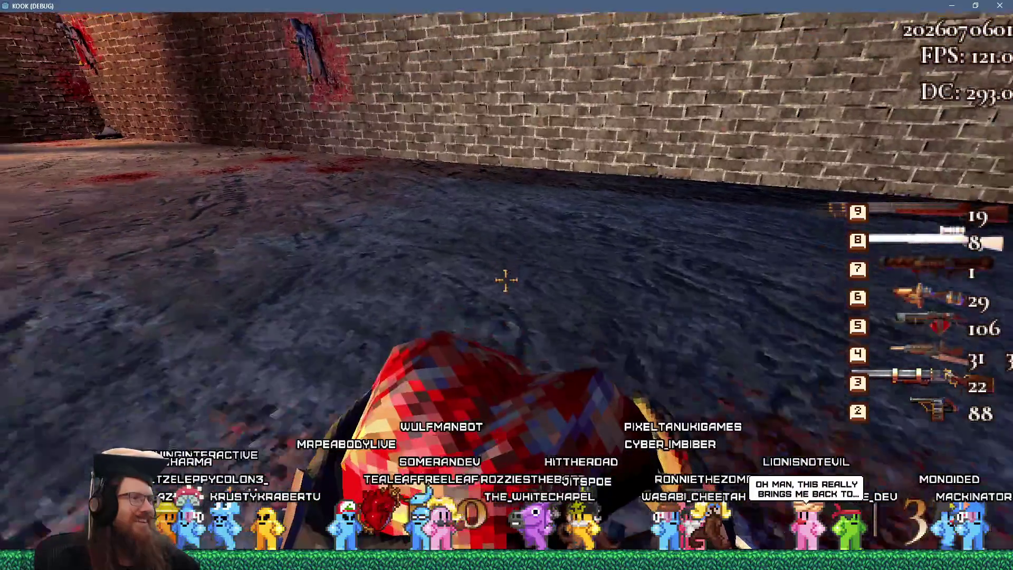
Explore the courtyard up to the dark door, open the debug console, and switch to Blender.
key(w)
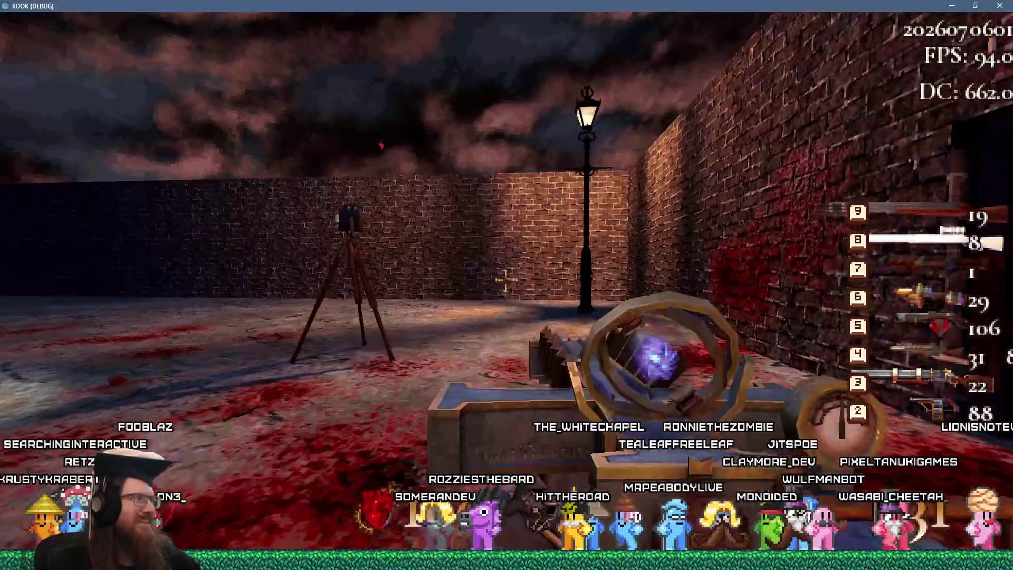
key(w)
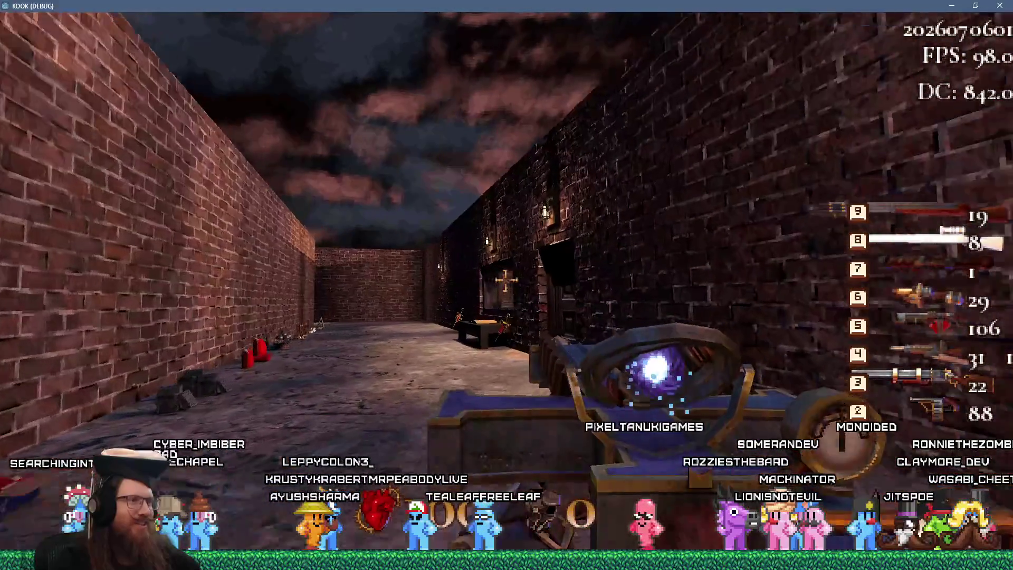
key(w)
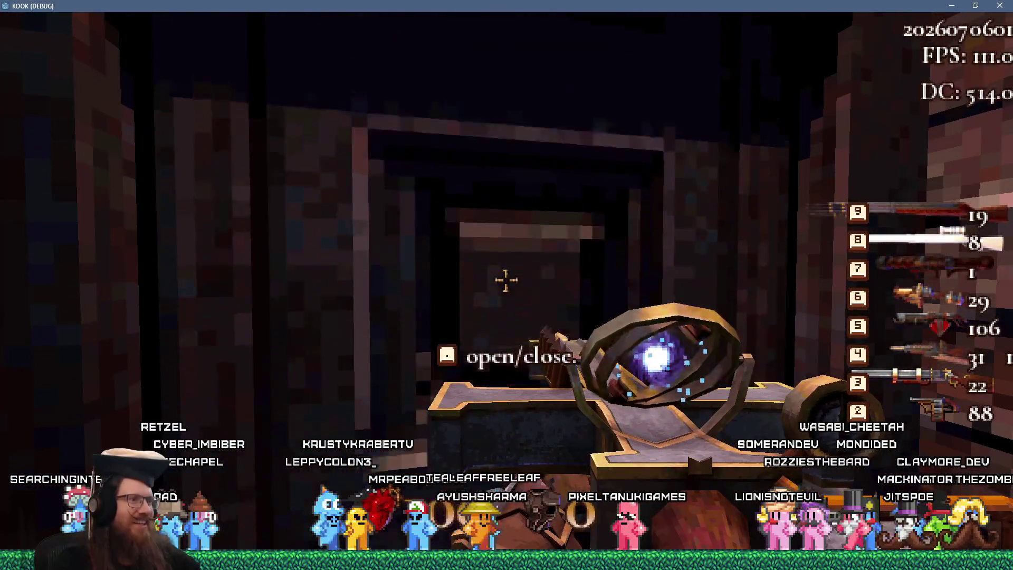
key(w)
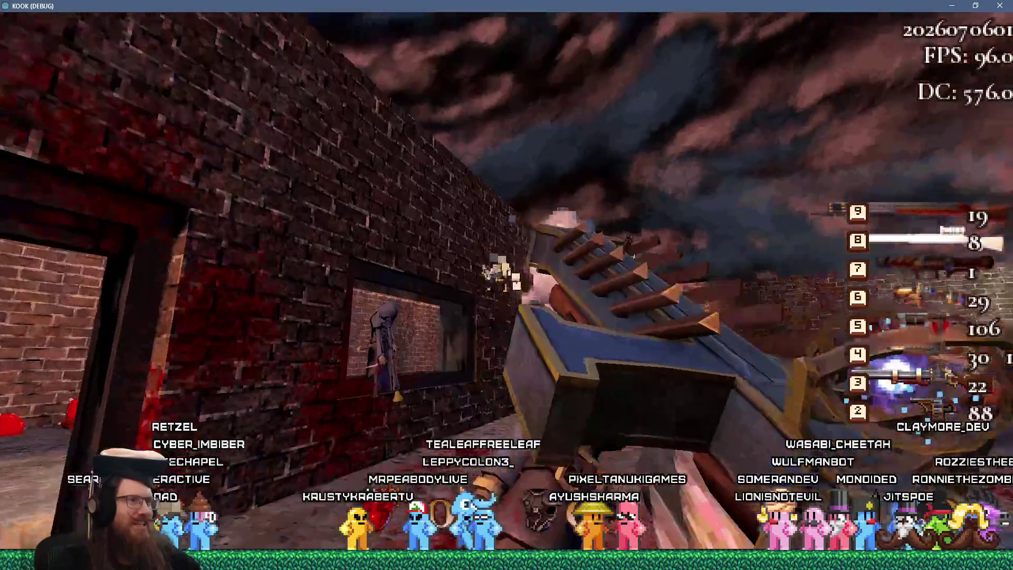
key(w)
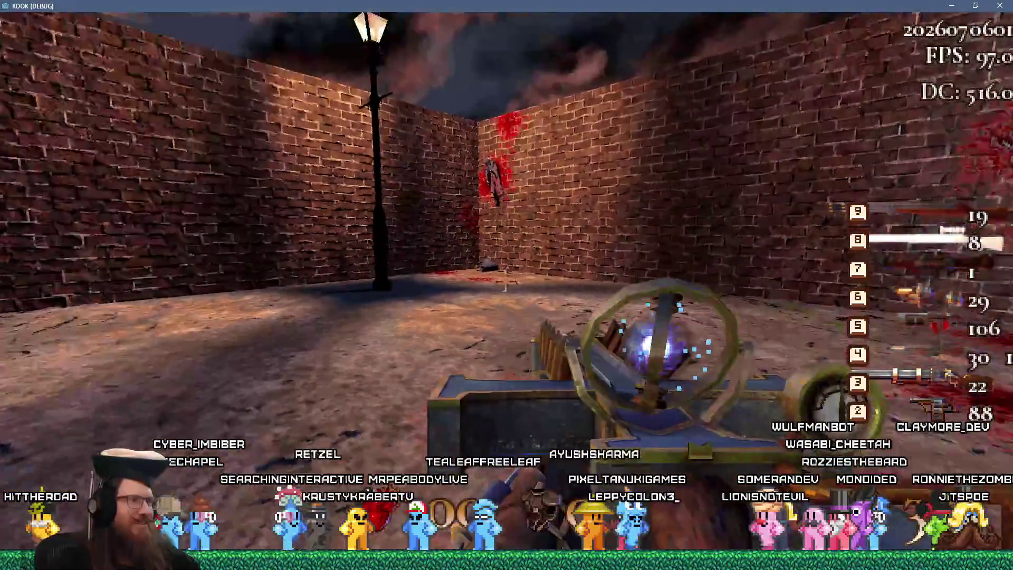
key(w)
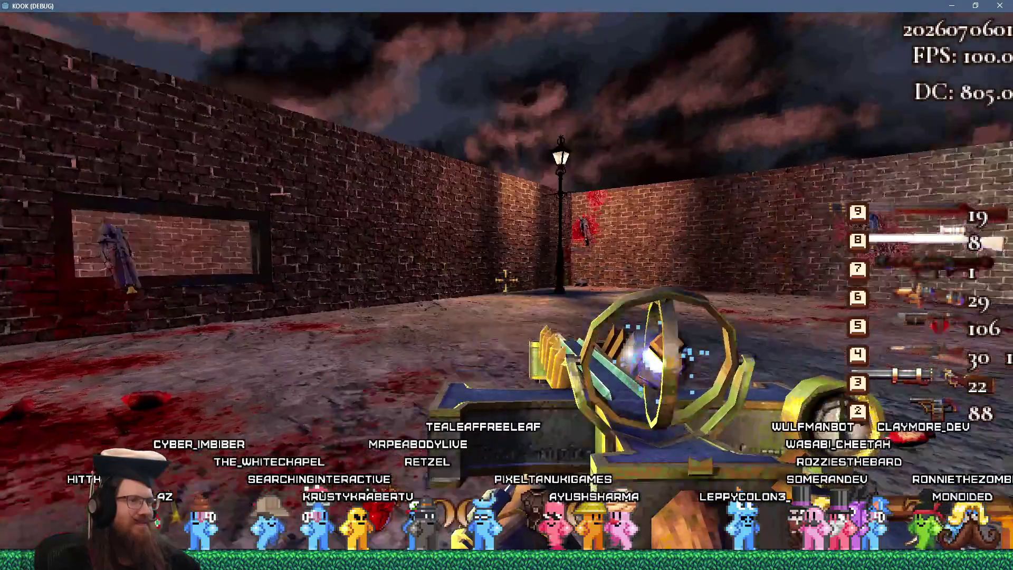
key(w)
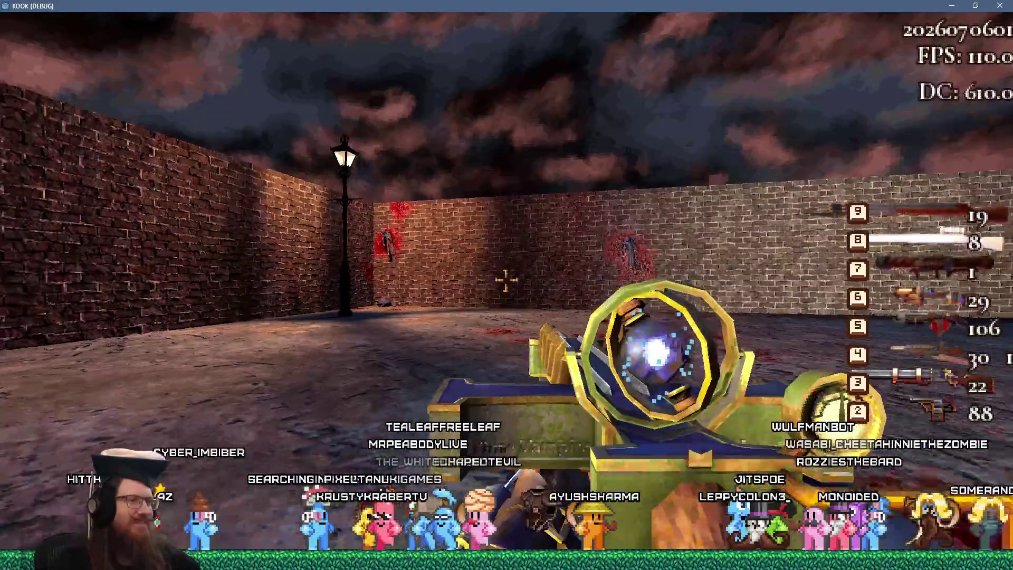
key(w)
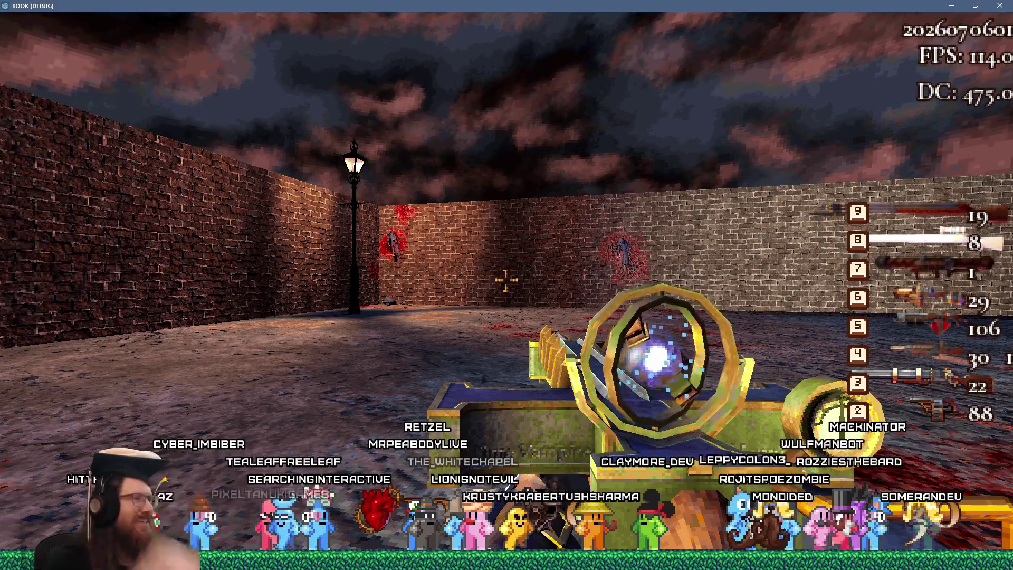
key(w)
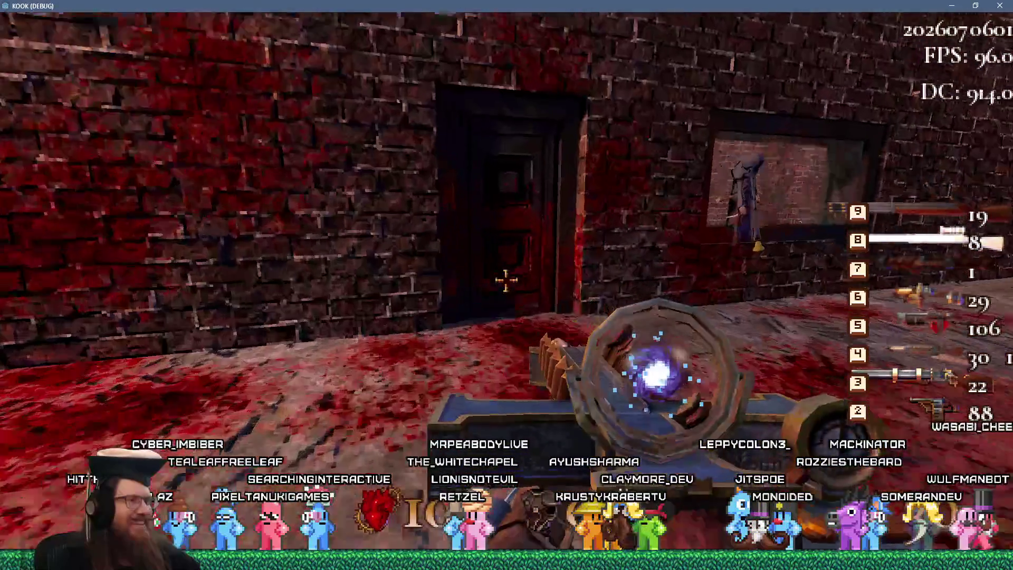
key(grave)
key(alt+Tab)
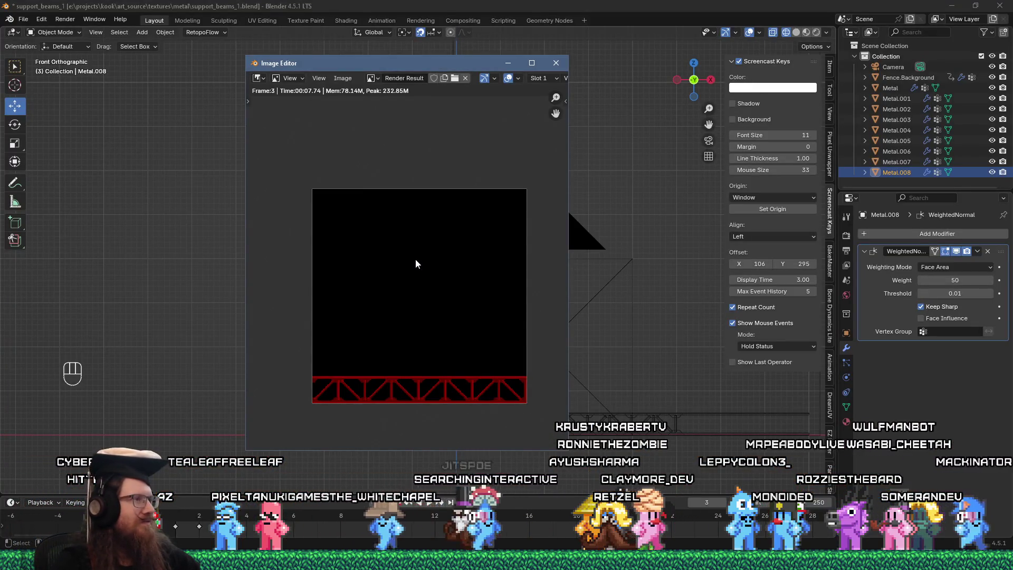
Return to the Godot editor and open spawn_system.gd at its trigger_spawn function.
key(alt+Tab)
key(alt+Tab)
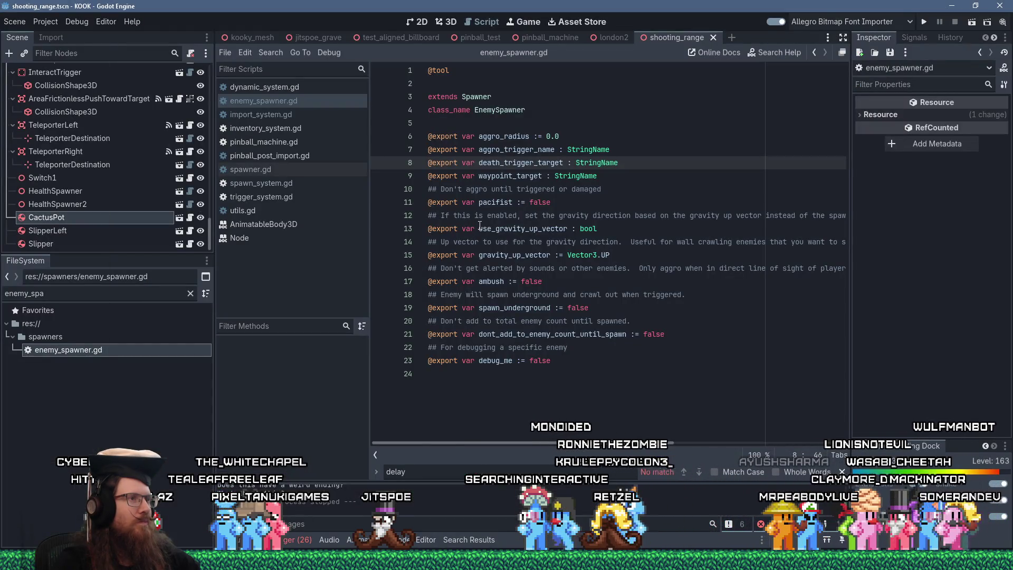
click(288, 185)
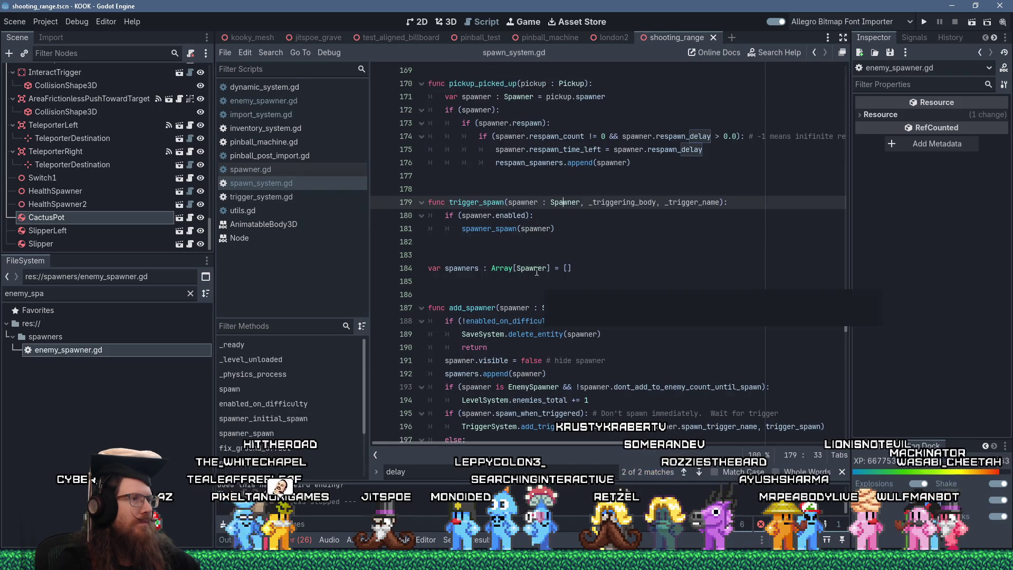
Insert an 'if (spawner.delay):' line under the spawner.enabled check in trigger_spawn.
click(545, 217)
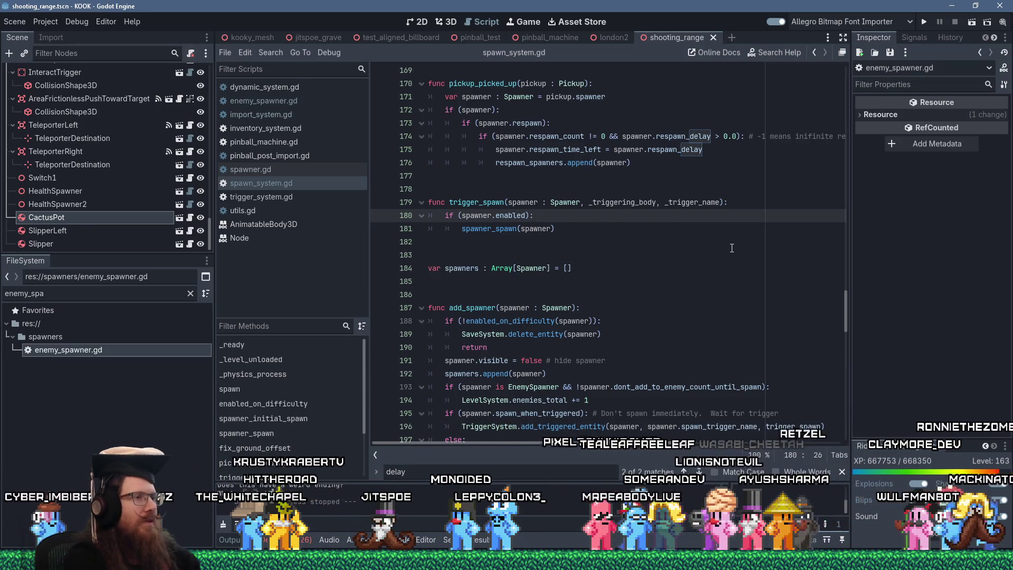
key(Return)
text(if ()
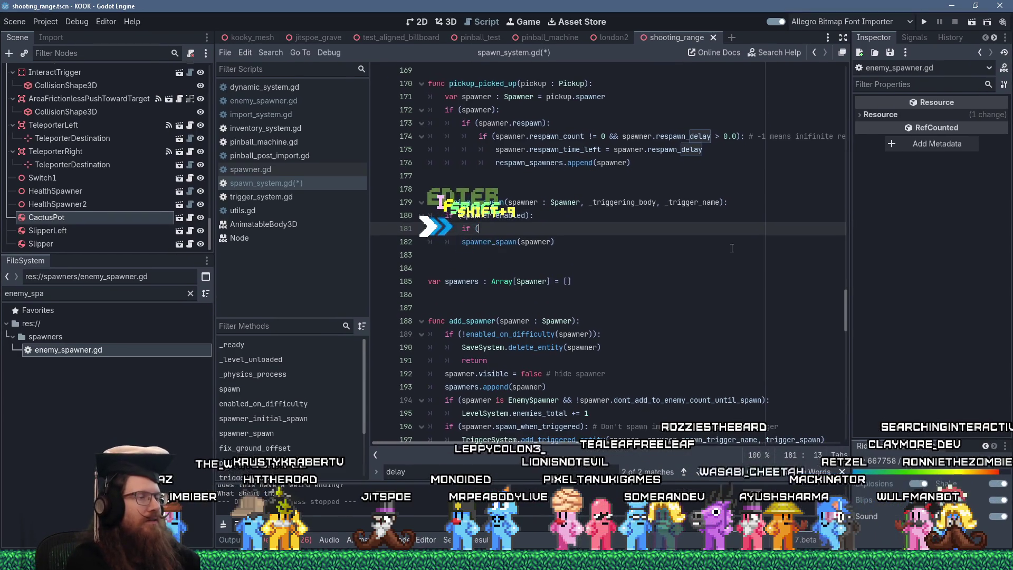
text(spawner)
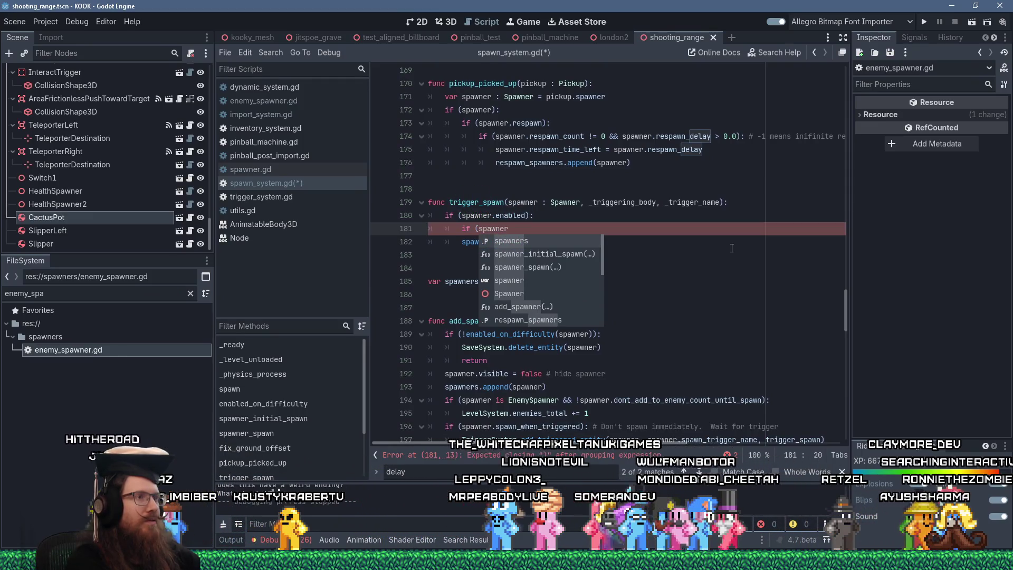
text(.delay))
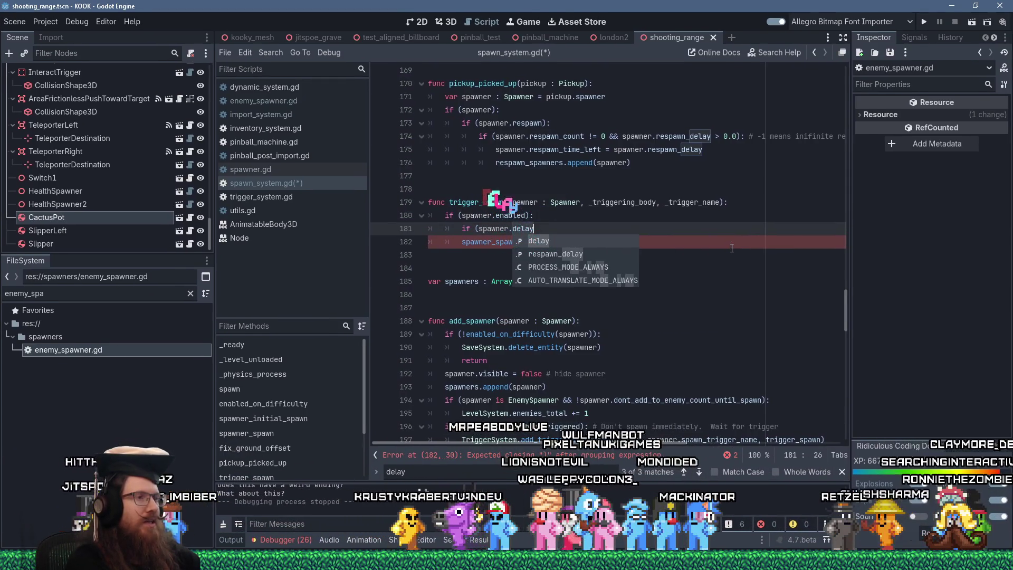
text(:)
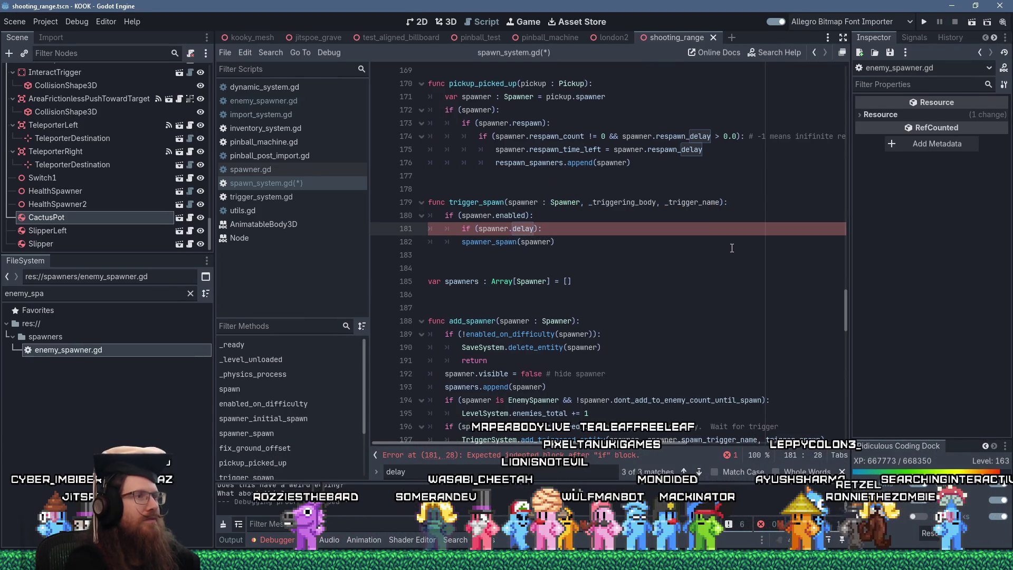
double_click(495, 202)
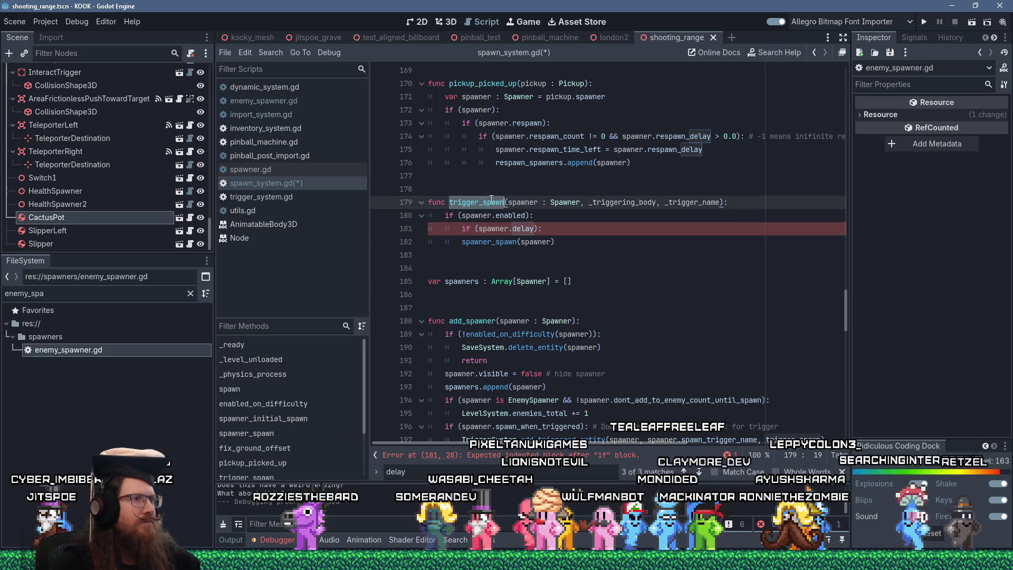
Search all project files for trigger_spawn.
click(271, 52)
click(296, 127)
click(486, 340)
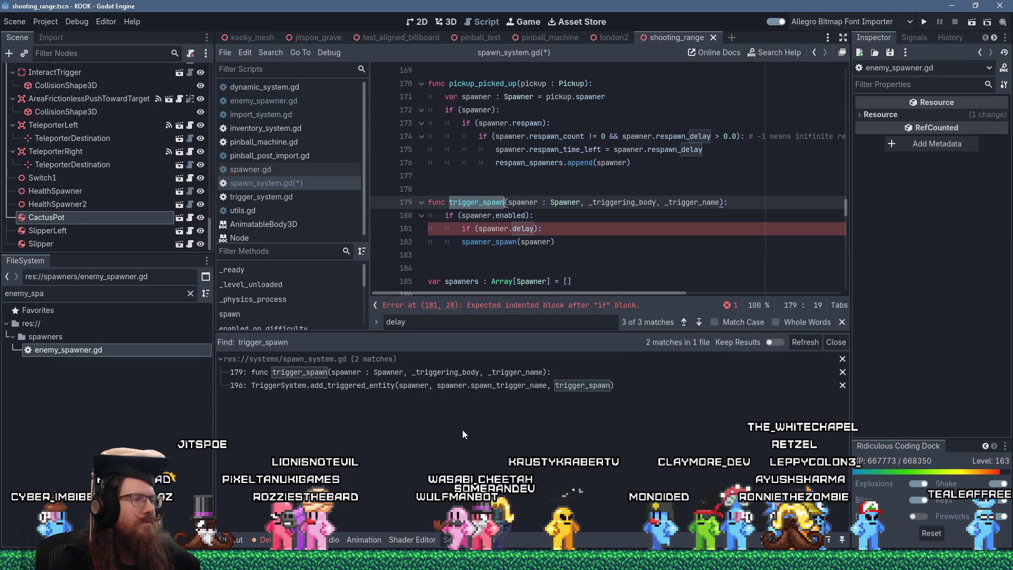
Change the condition to 'if (spawner.delay <= 0.0):' and indent the spawner_spawn call beneath it.
click(555, 228)
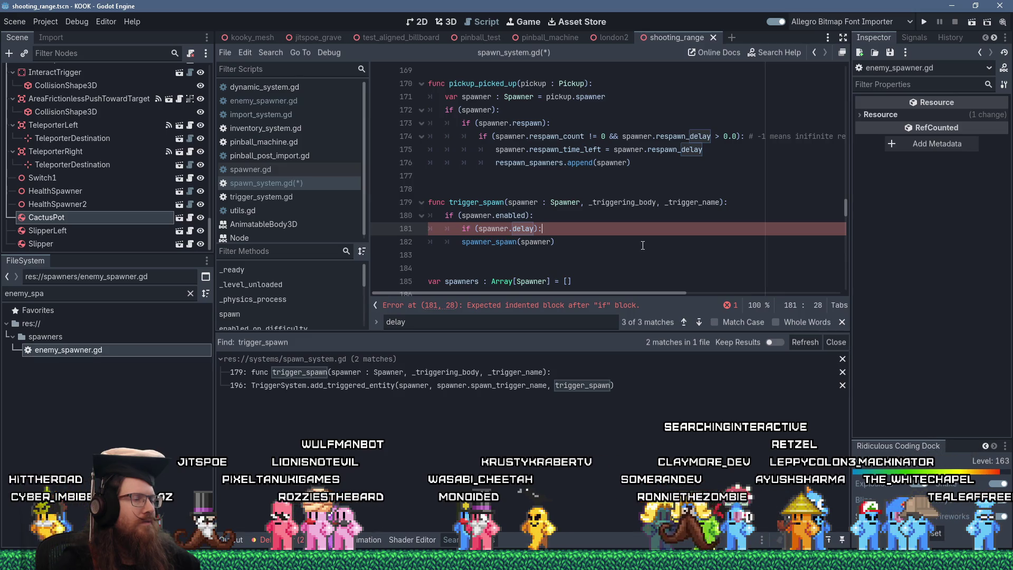
key(Left)
key(Left)
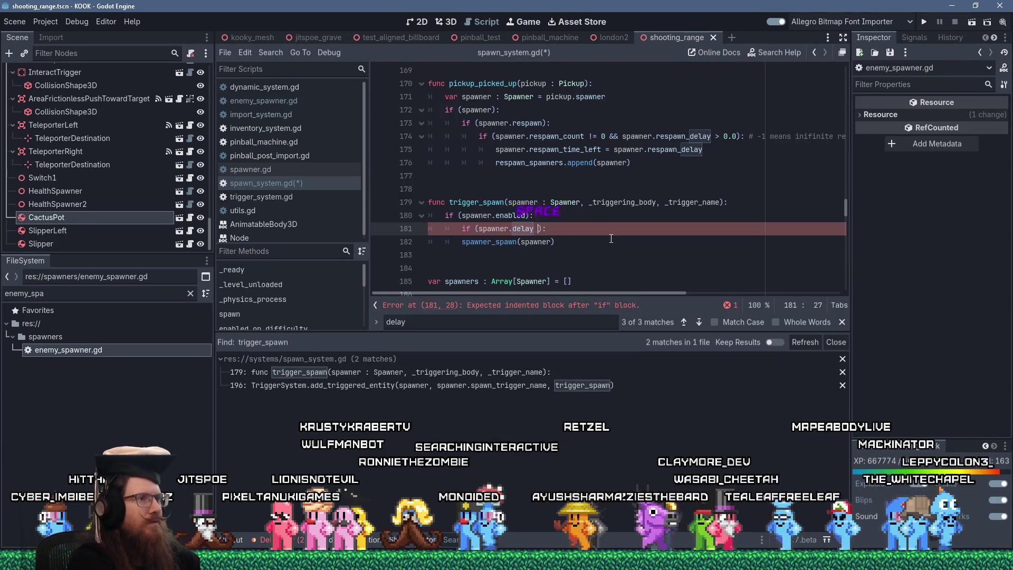
text(<= 0)
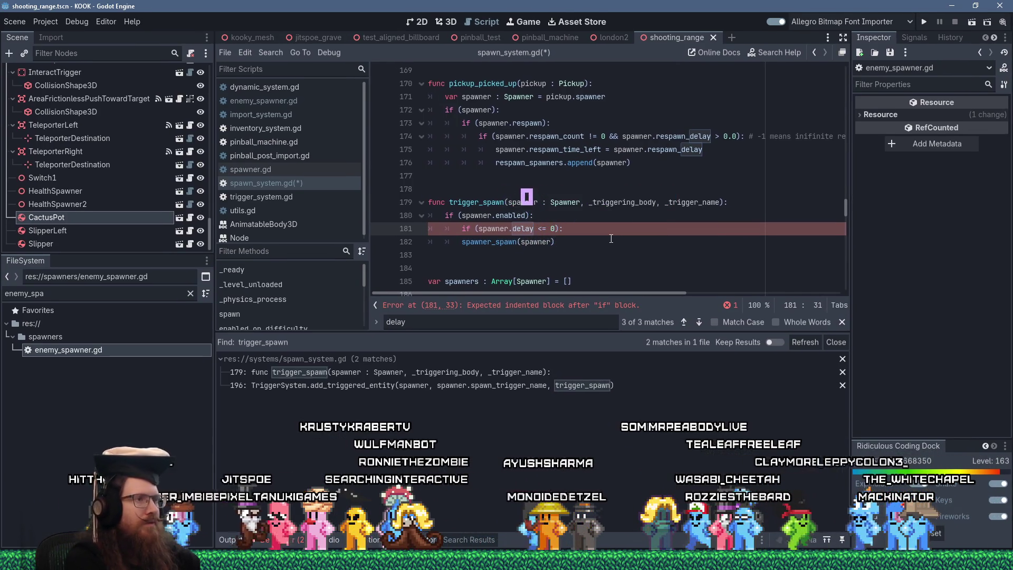
text(.0)
key(Down)
key(Home)
key(Tab)
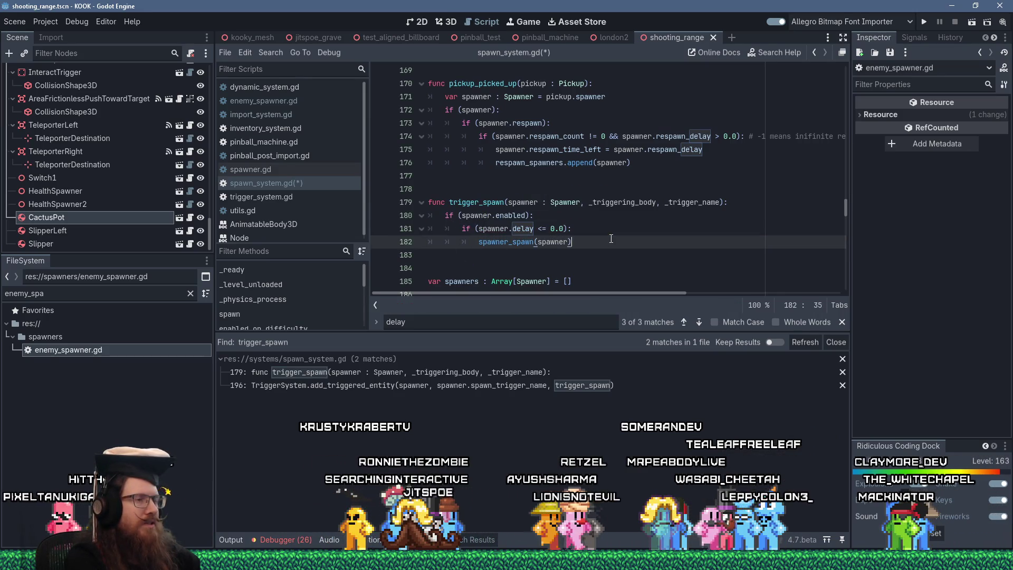
Add an else branch calling delay_spawn(spawner, spawner.delay).
key(Return)
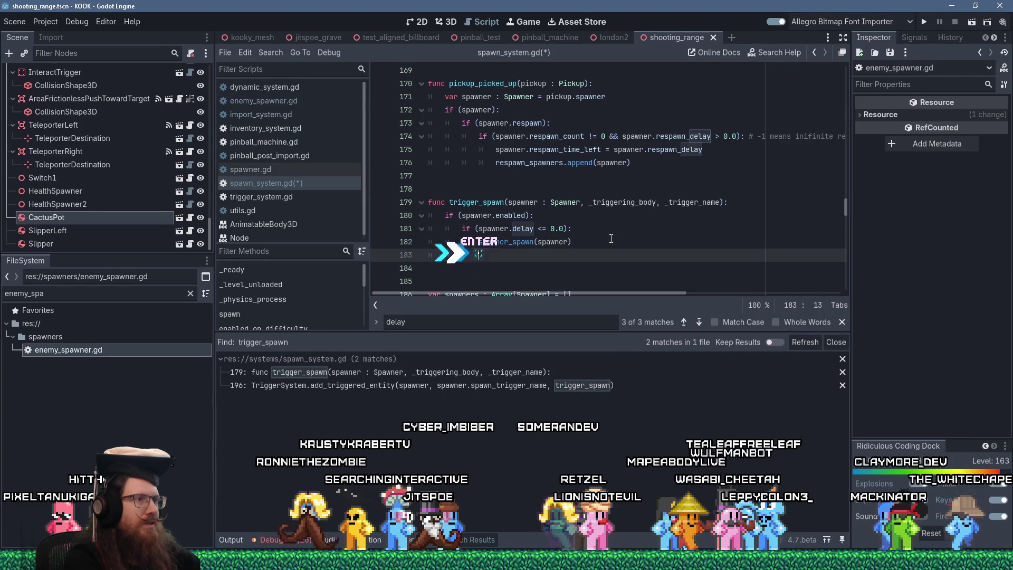
key(BackSpace)
text(else:)
key(Return)
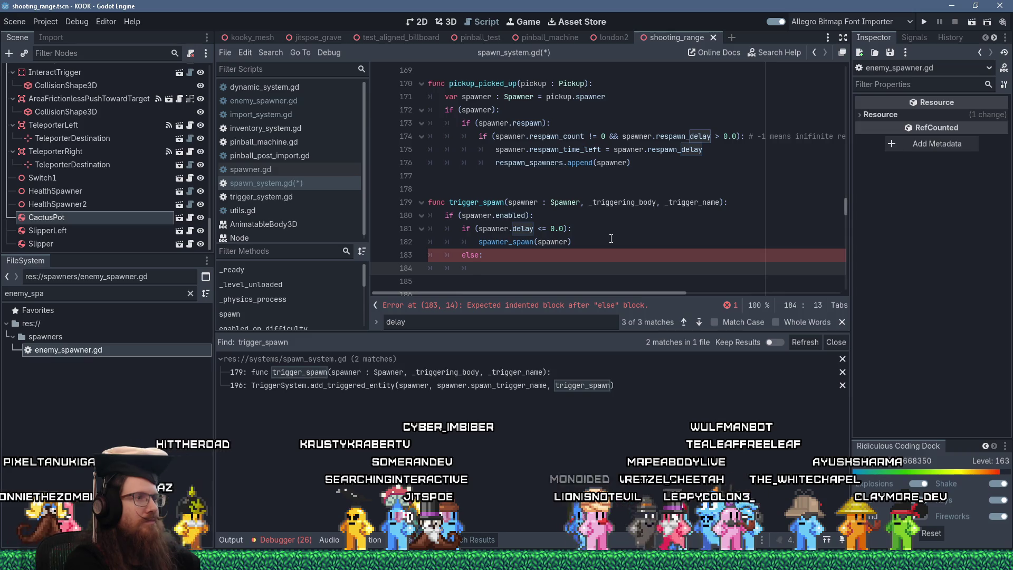
text(delay_spawn()
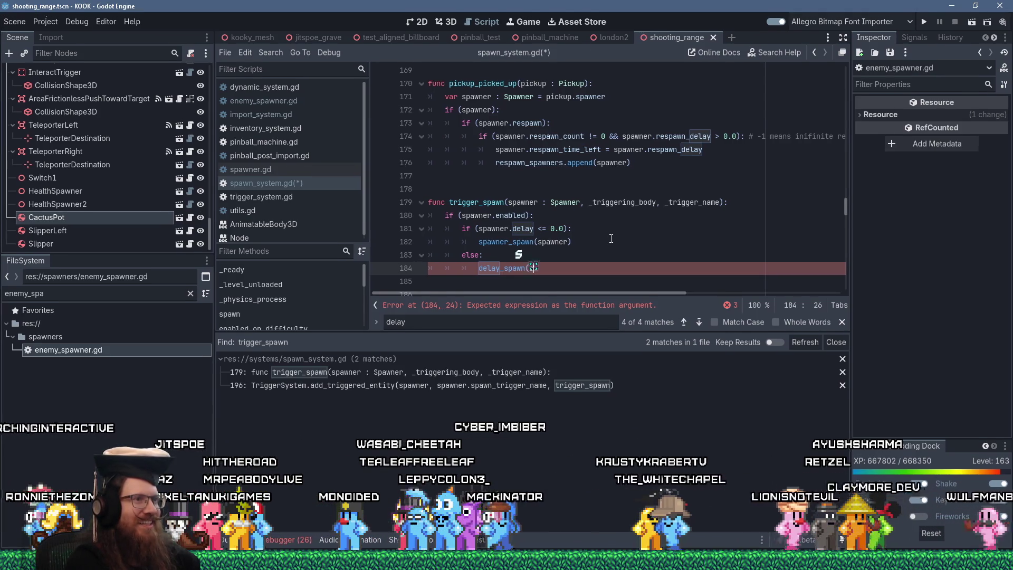
text(spawner,)
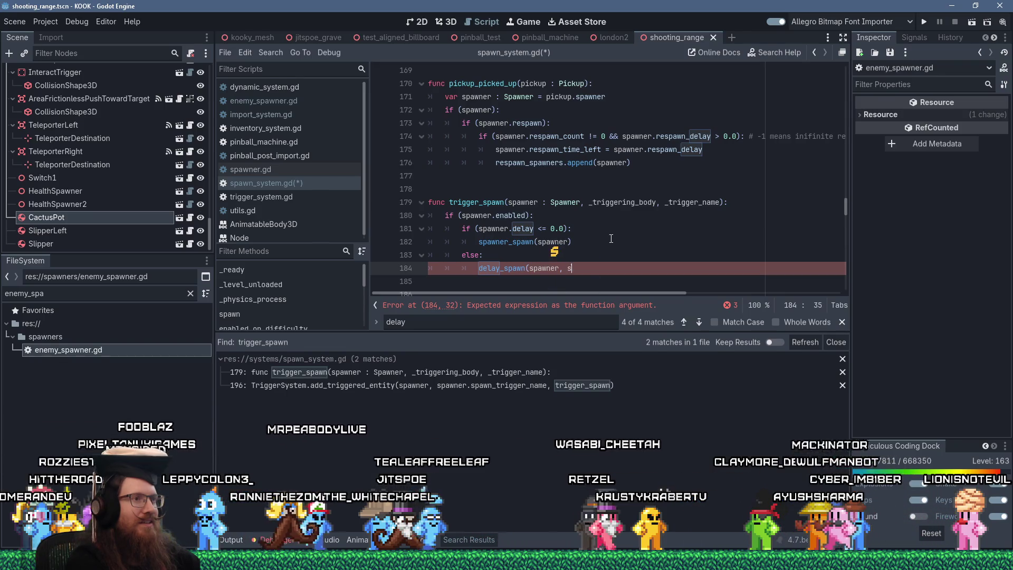
text(spawner.delay)
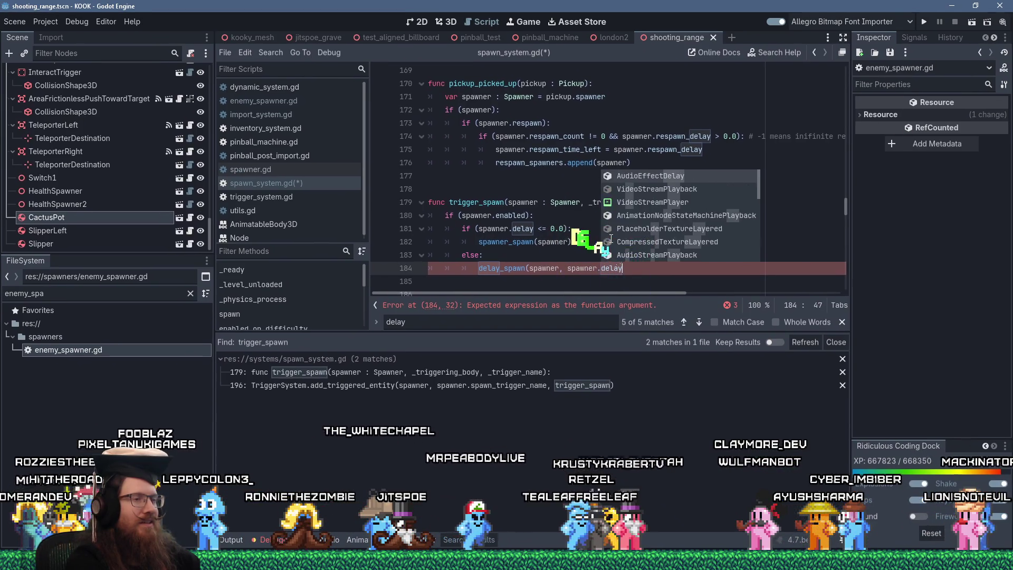
text())
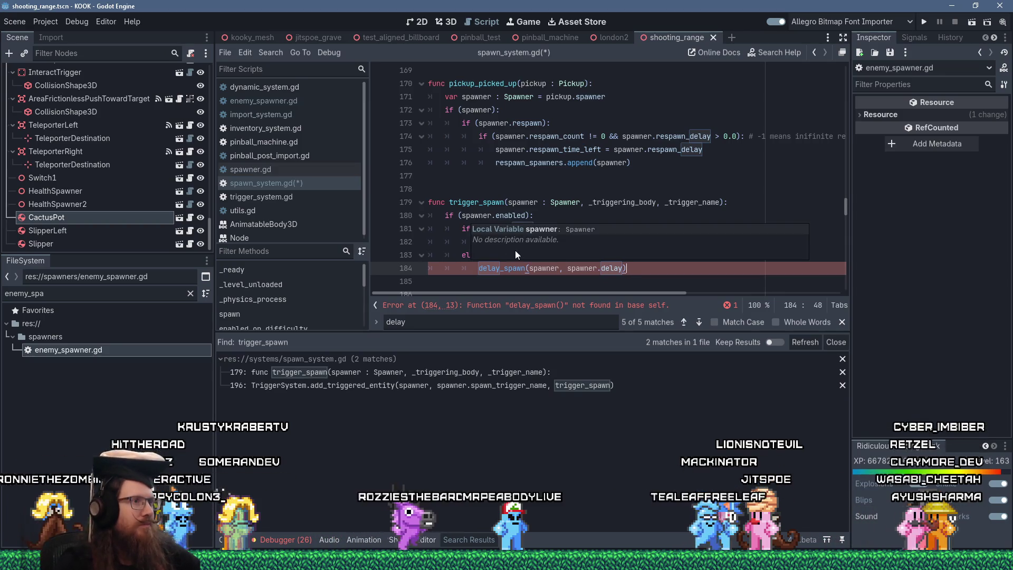
click(448, 255)
scroll(450, 260, down, 3)
key(Down)
key(Down)
key(Down)
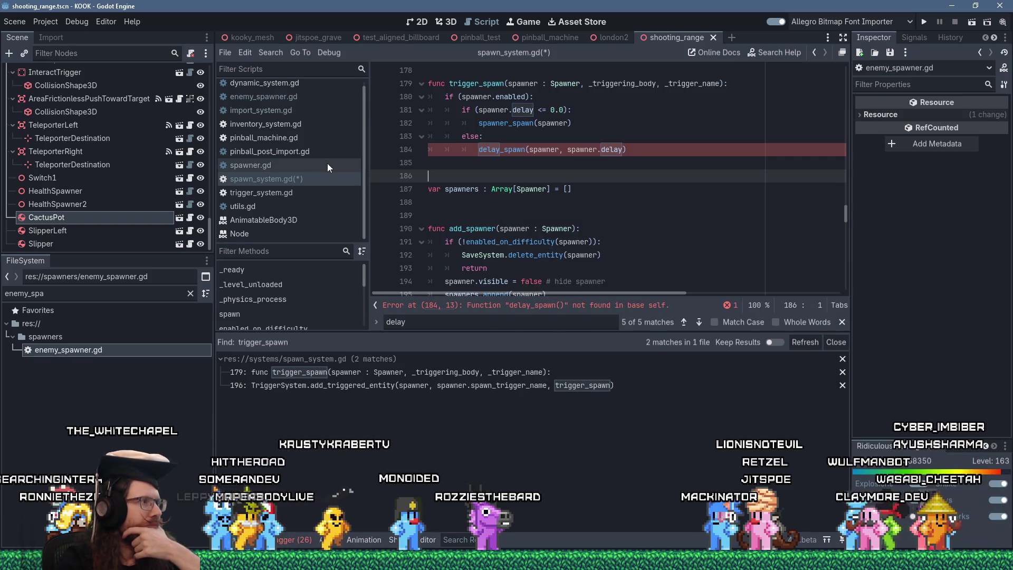
double_click(24, 293)
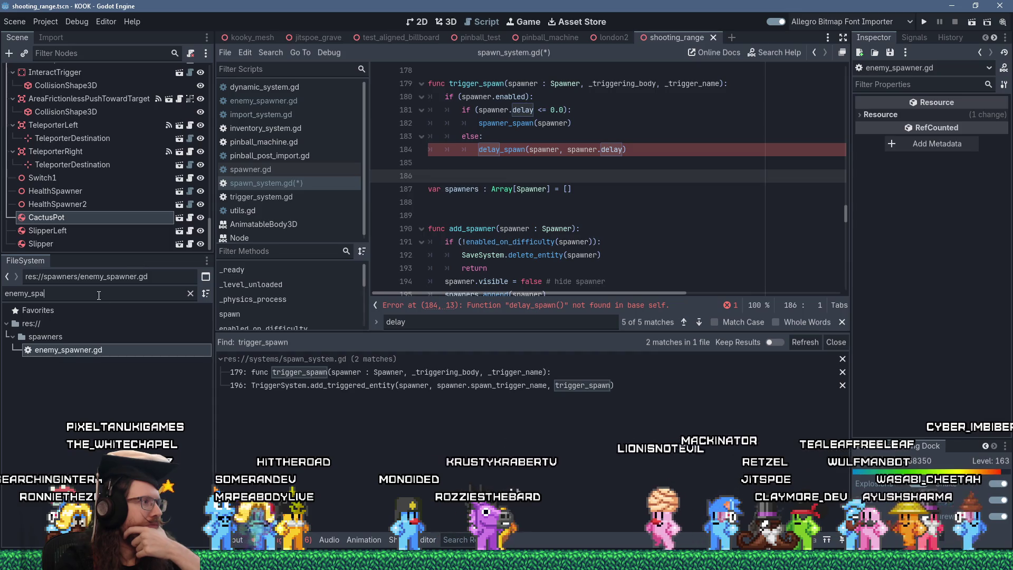
Filter files for 'dynamic_sy', open dynamic_system.gd and jump to the _delay_call(entity, time, function_id) definition.
text(dynamic_sy)
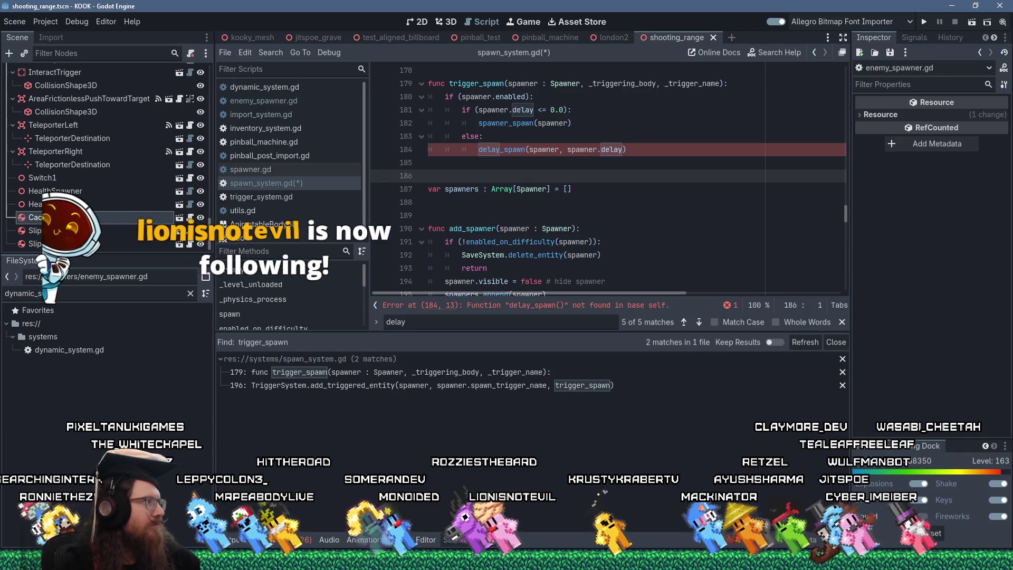
click(69, 354)
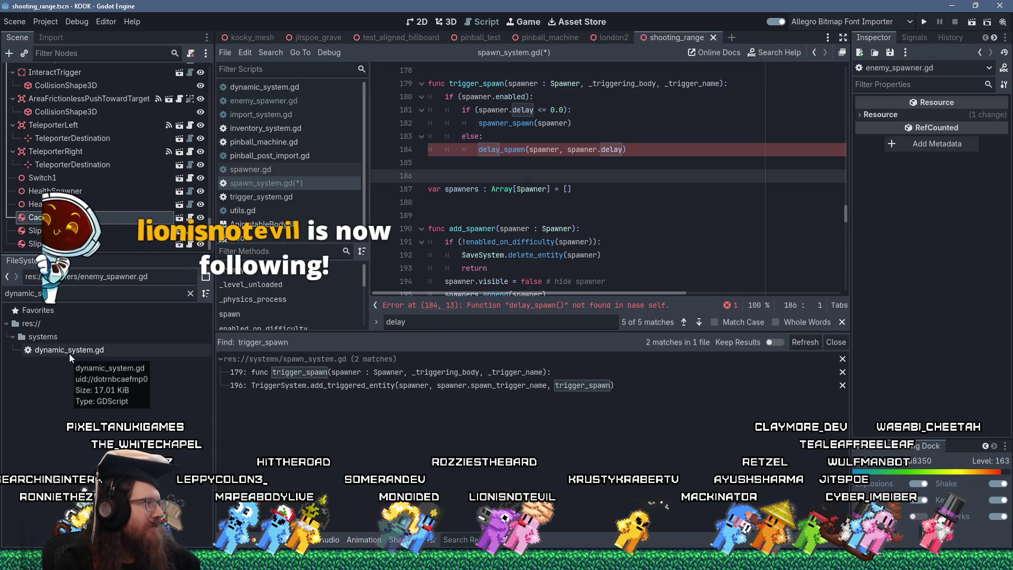
double_click(68, 353)
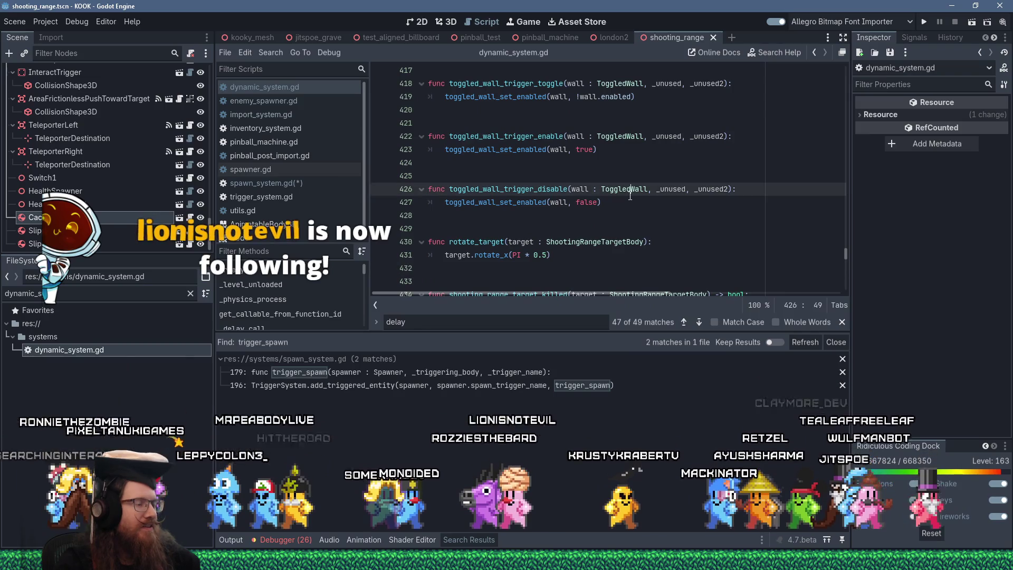
key(Return)
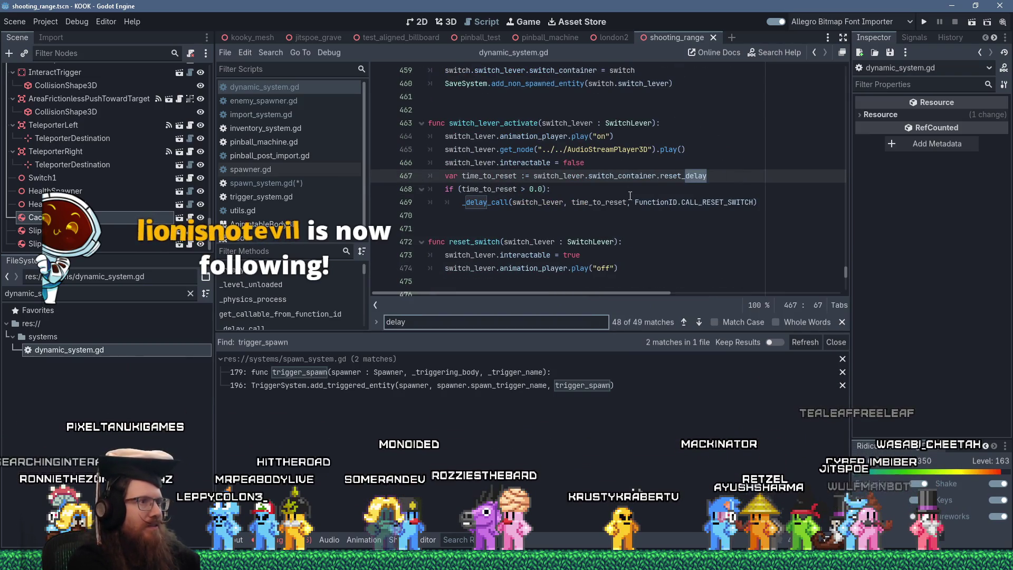
click(497, 203)
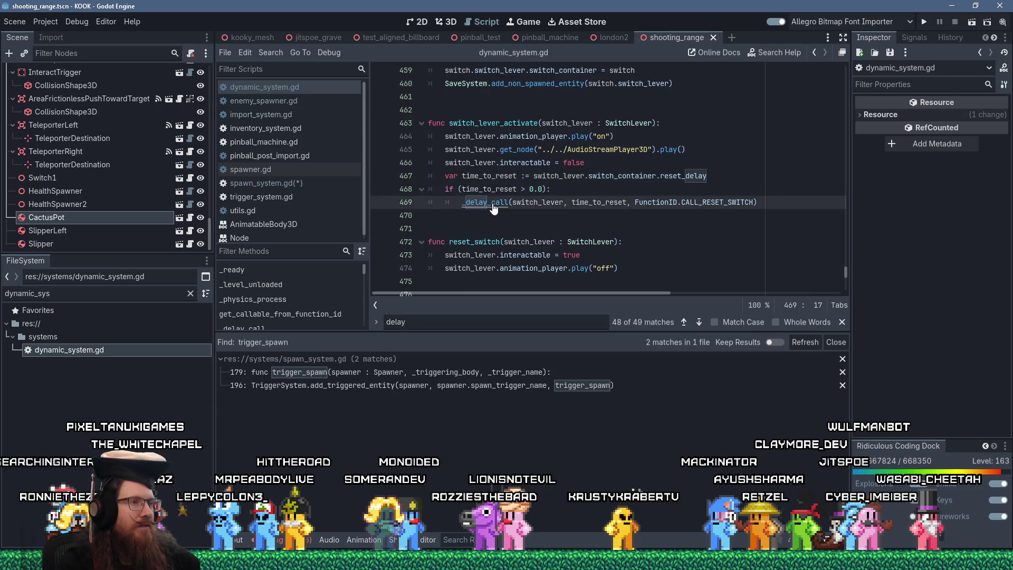
ctrl+click(494, 209)
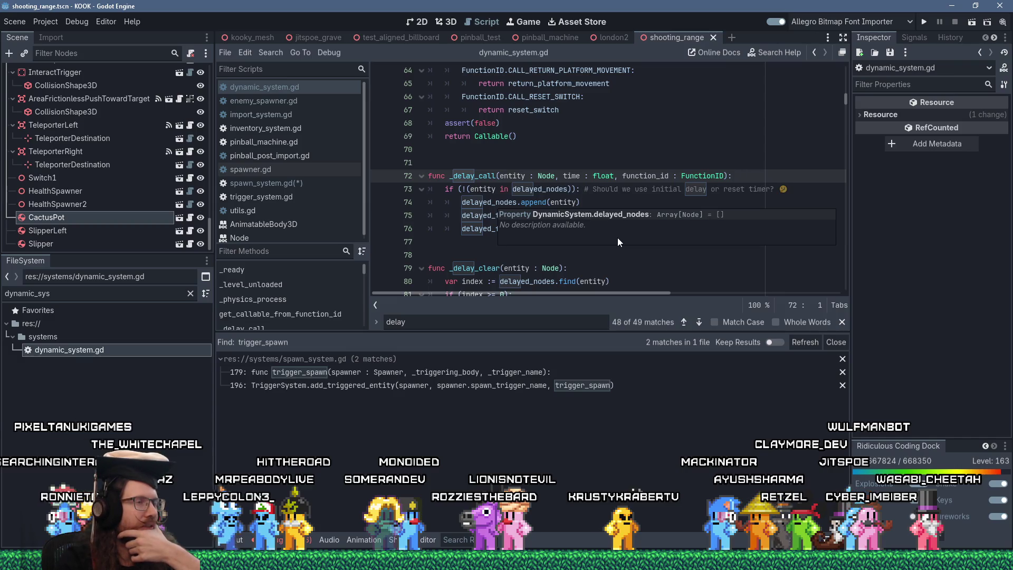
key(Up)
key(Up)
scroll(591, 185, up, 3)
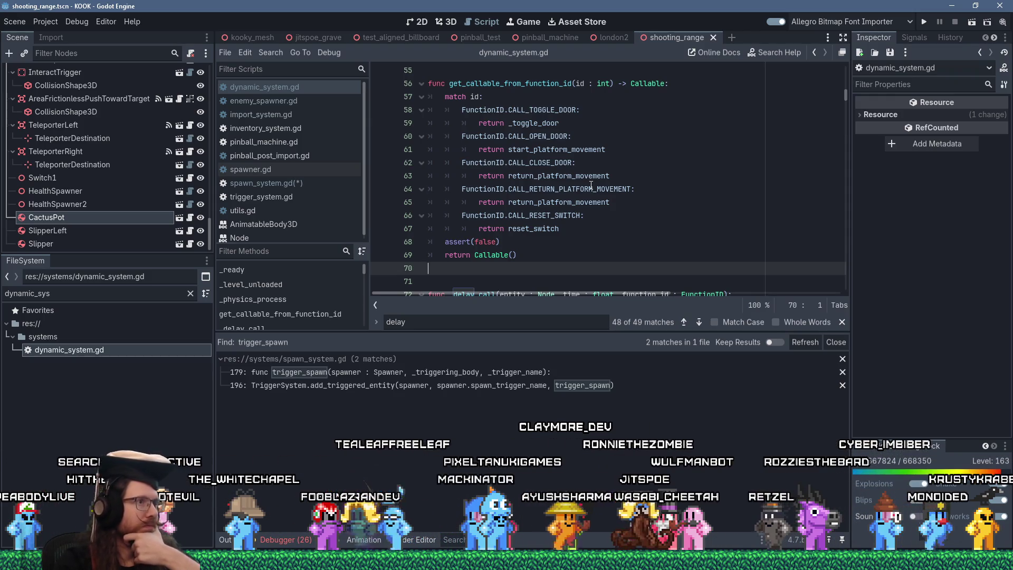
scroll(591, 185, down, 1)
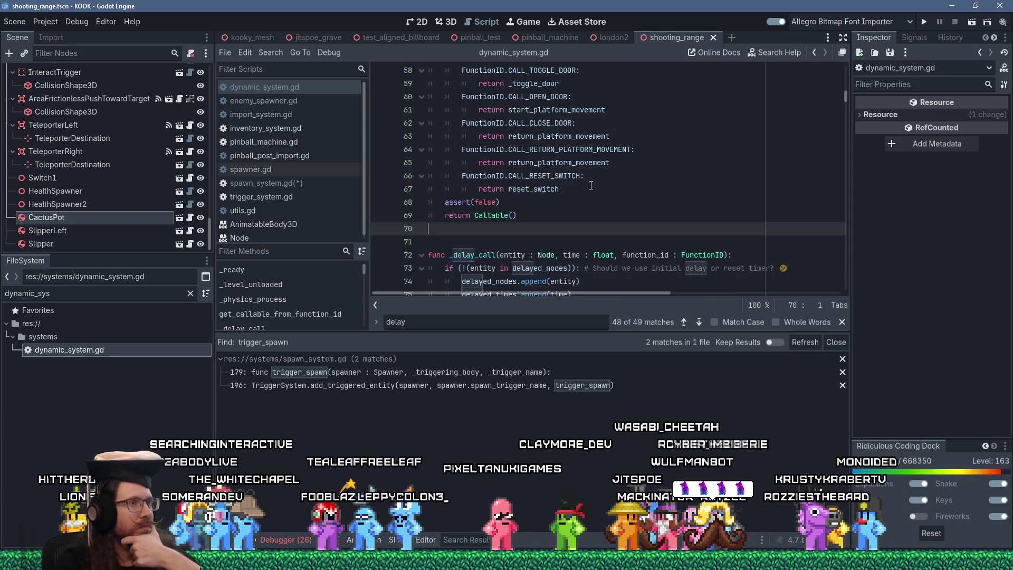
scroll(591, 186, down, 1)
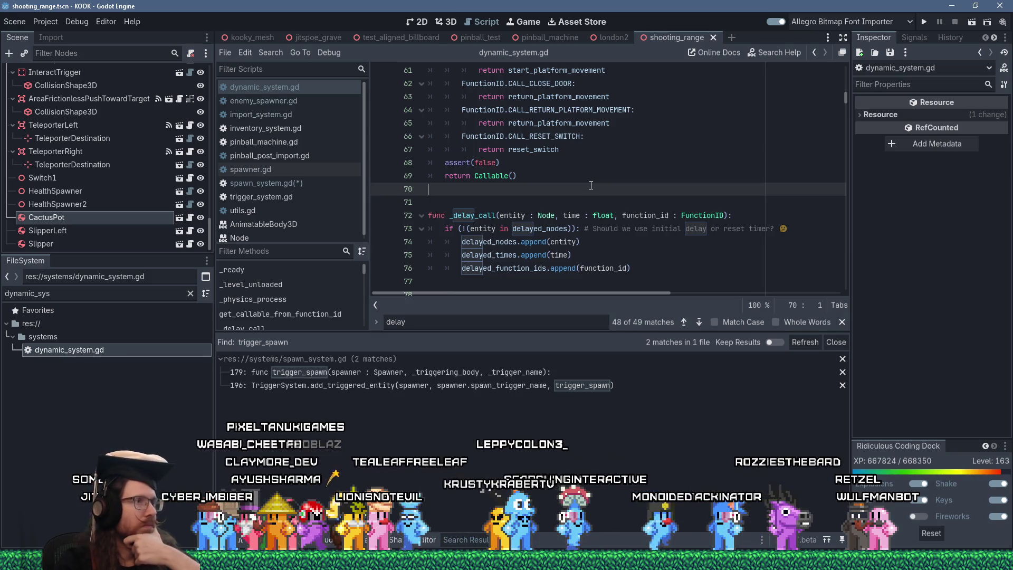
scroll(591, 185, up, 2)
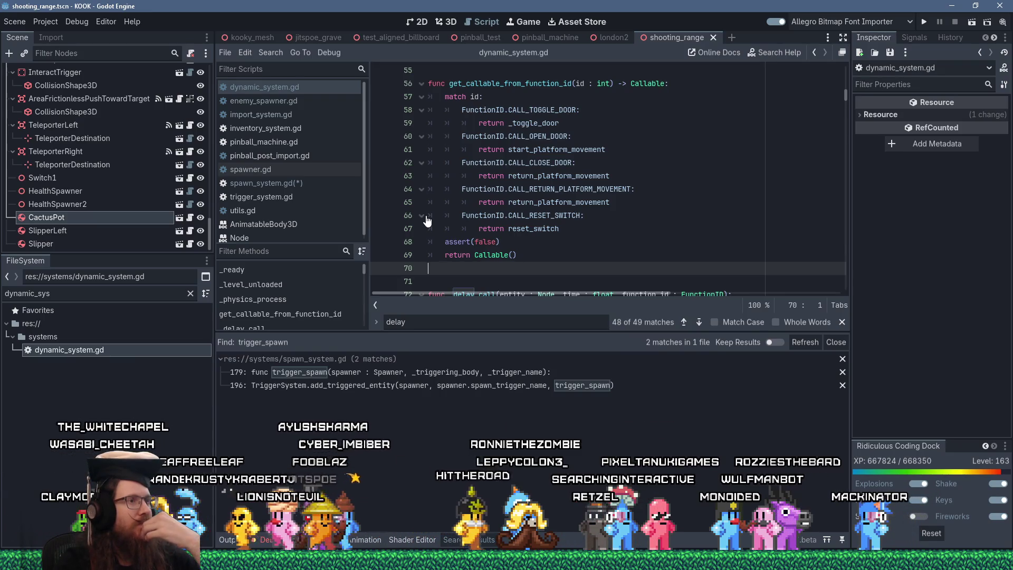
click(524, 214)
scroll(485, 241, down, 1)
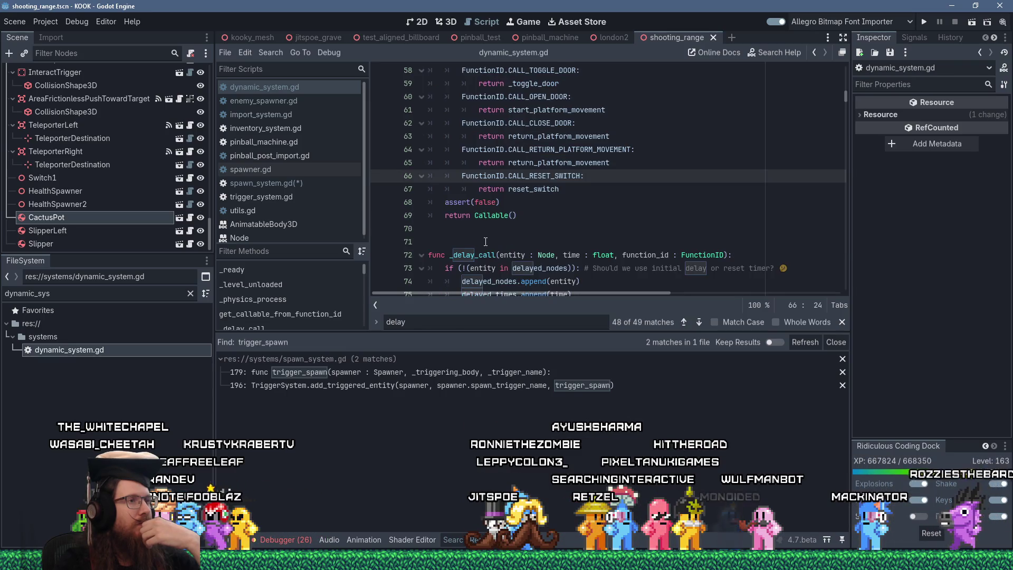
scroll(486, 241, up, 1)
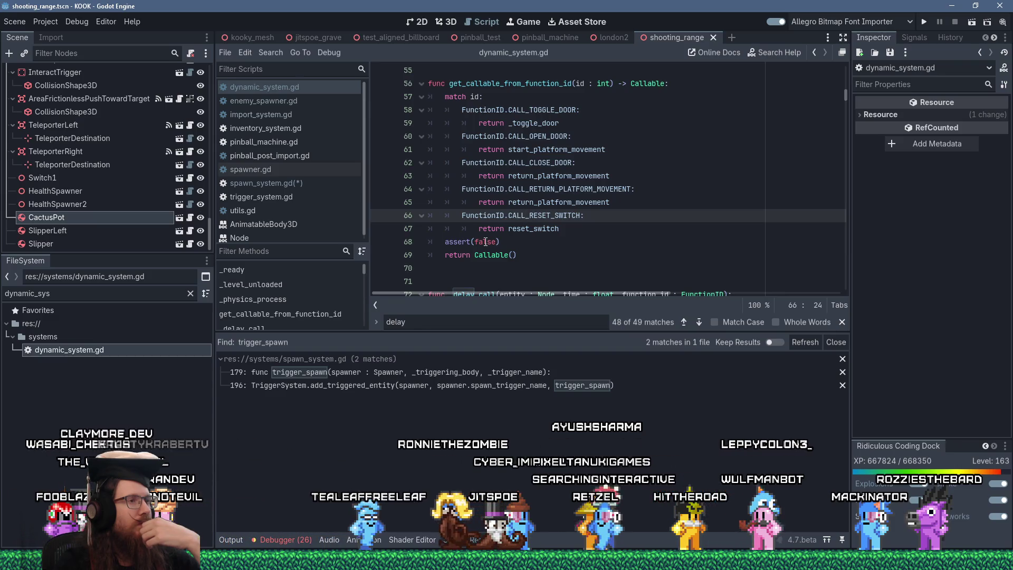
scroll(486, 242, down, 3)
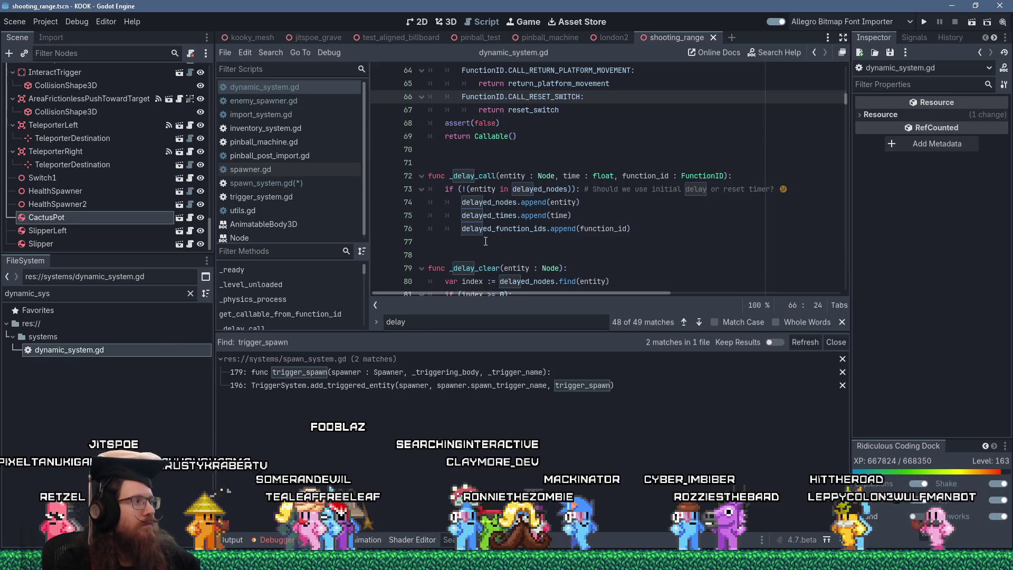
scroll(560, 204, up, 3)
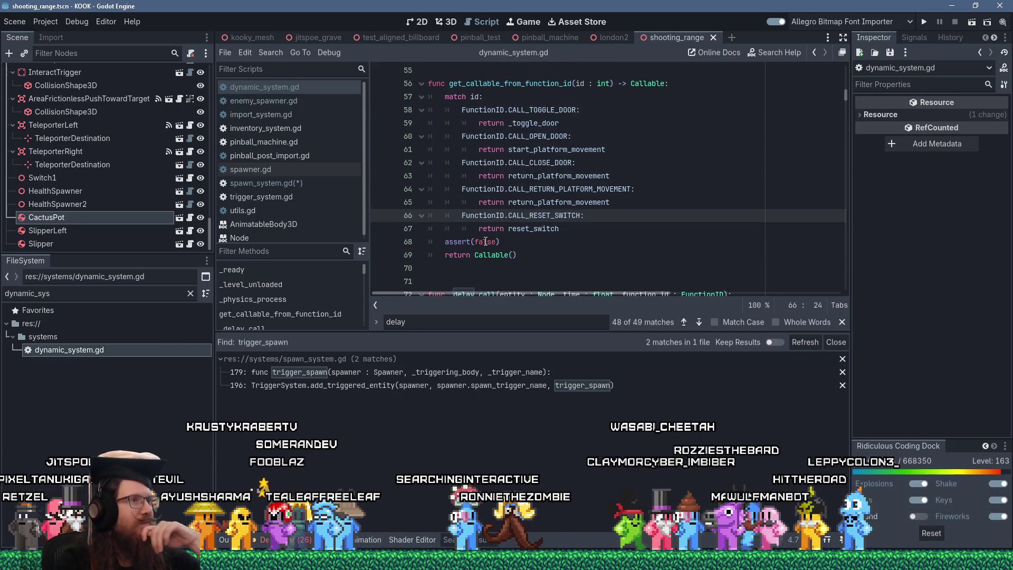
click(586, 222)
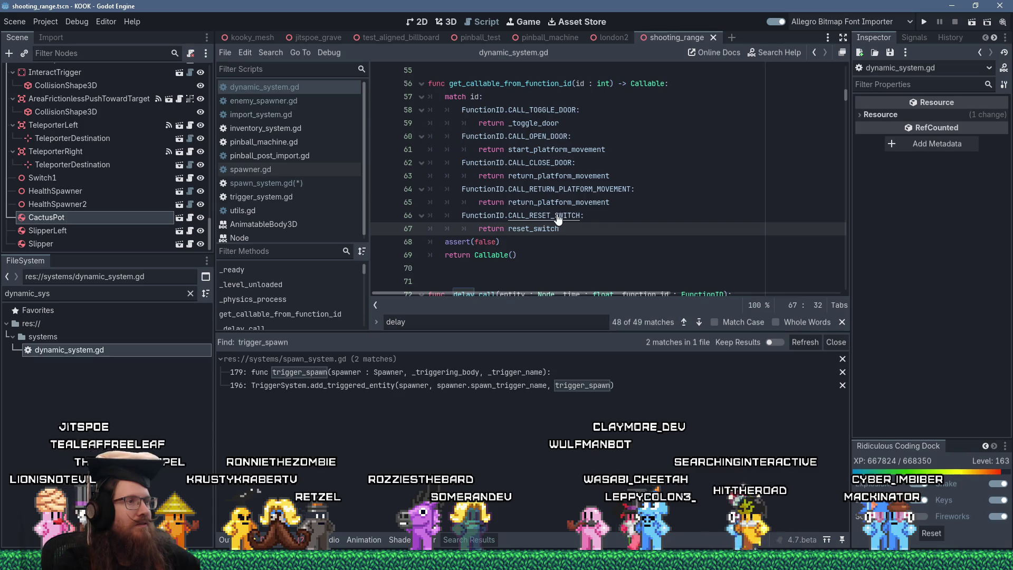
ctrl+click(558, 218)
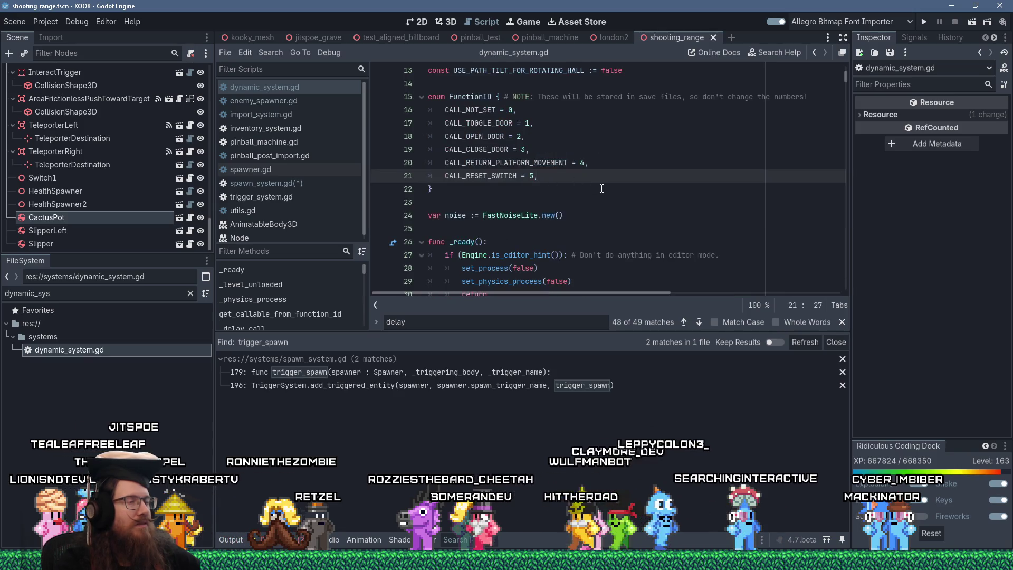
key(Return)
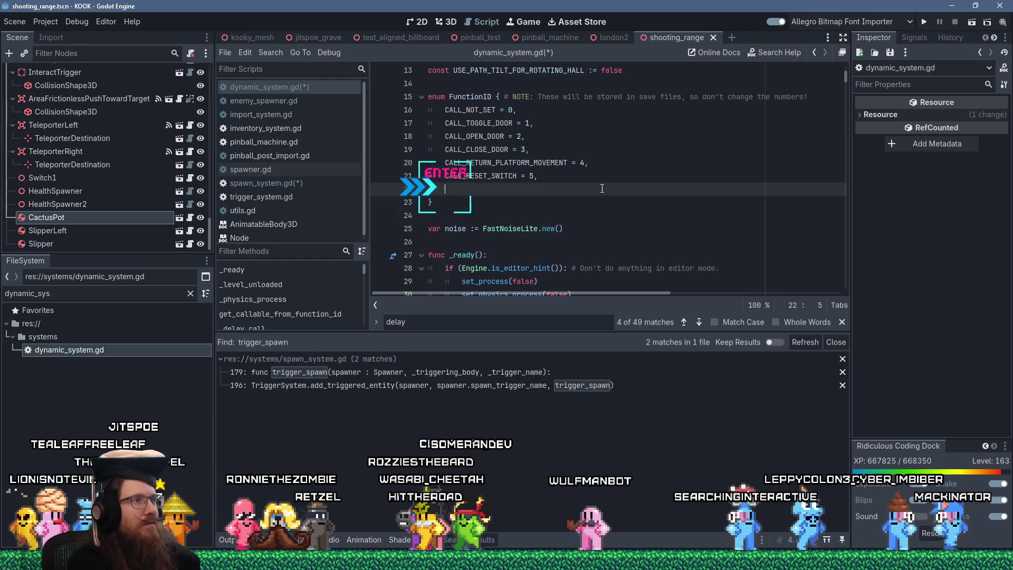
text(CALL_SPAWN)
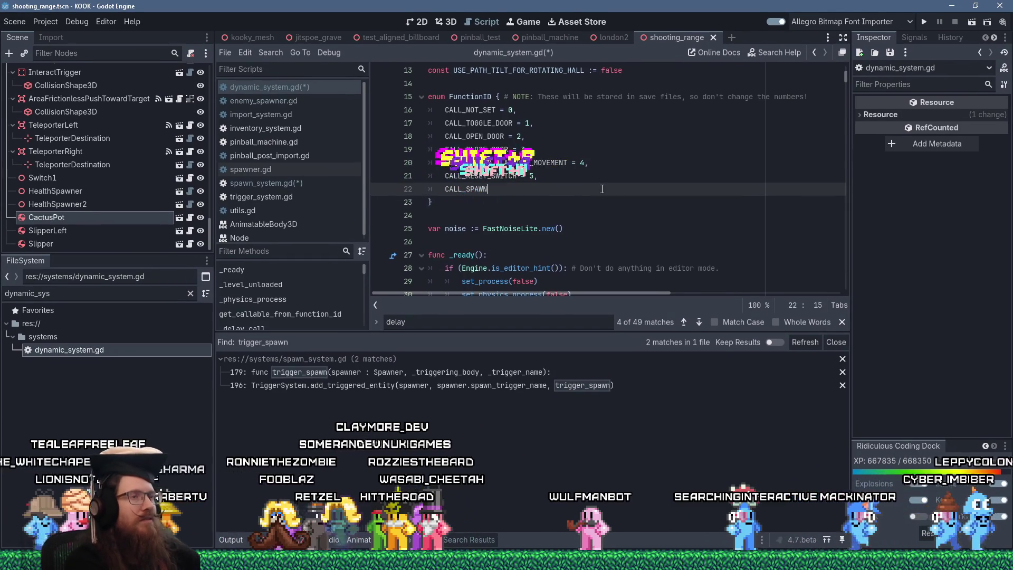
text( =)
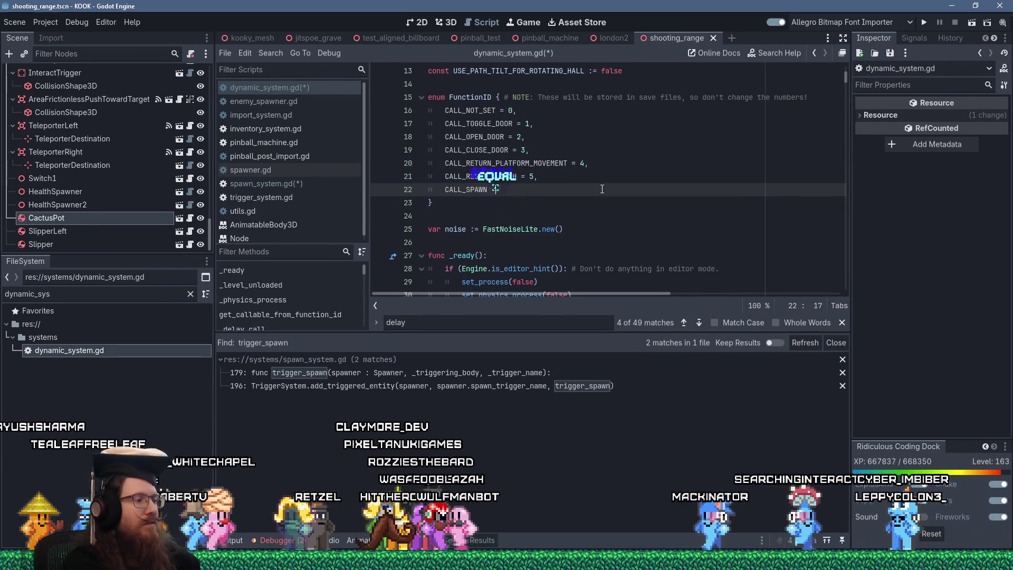
text( 6,)
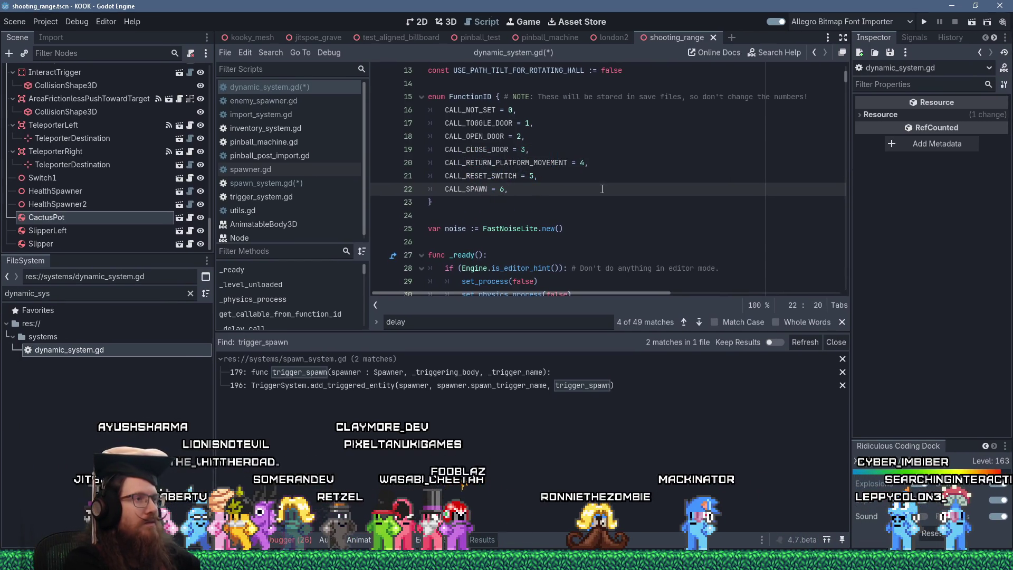
scroll(602, 189, down, 4)
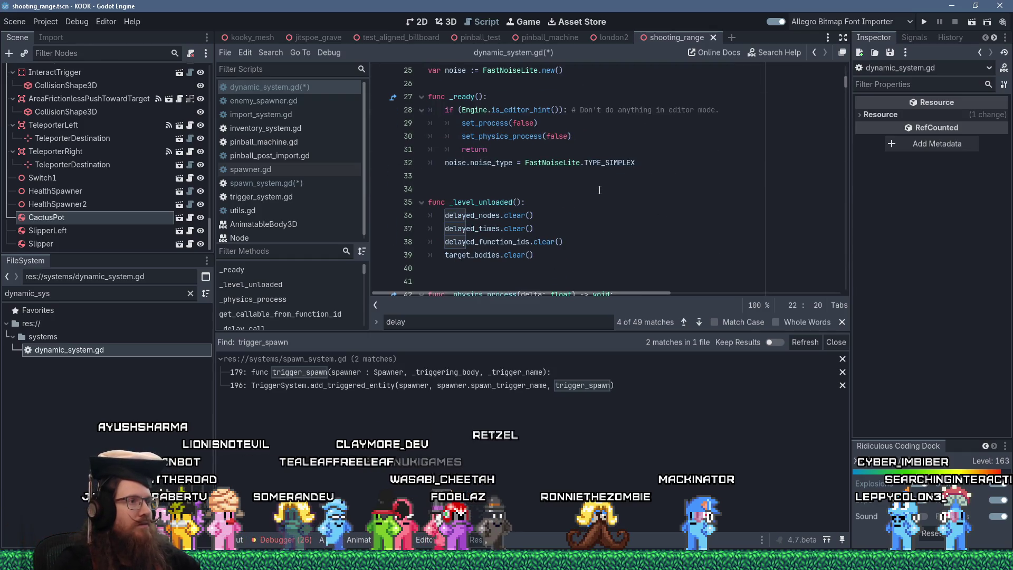
scroll(600, 190, down, 6)
scroll(600, 190, up, 5)
scroll(600, 190, down, 2)
scroll(599, 190, down, 10)
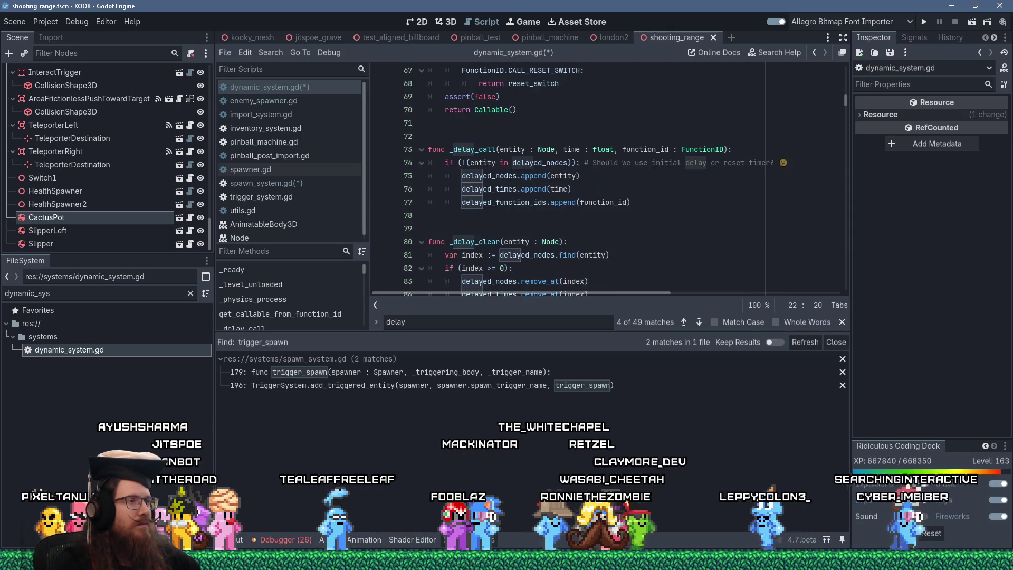
Select the _delay_call name on line 73 of dynamic_system.gd and bring up its context menu.
scroll(599, 190, down, 2)
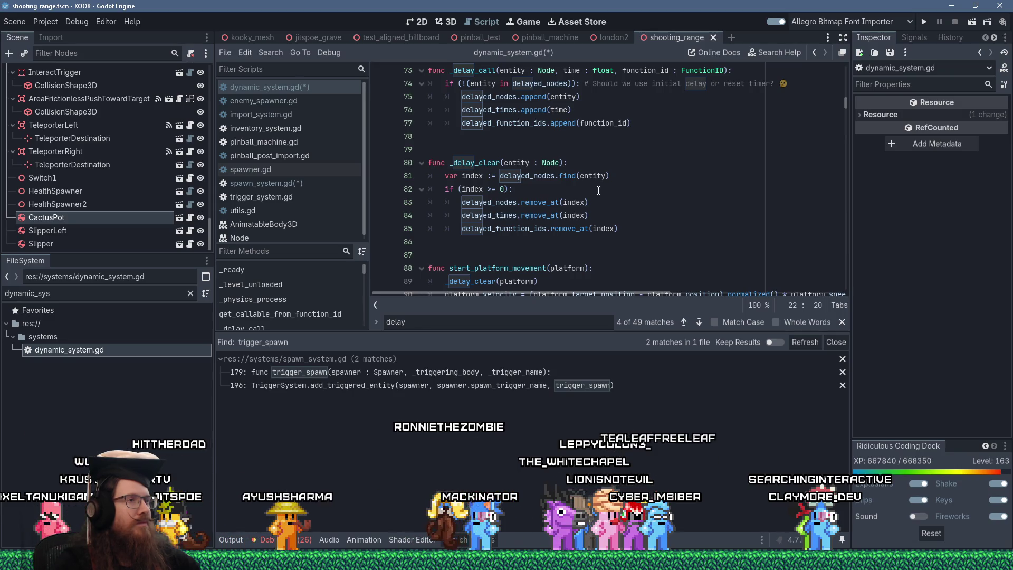
scroll(598, 191, up, 2)
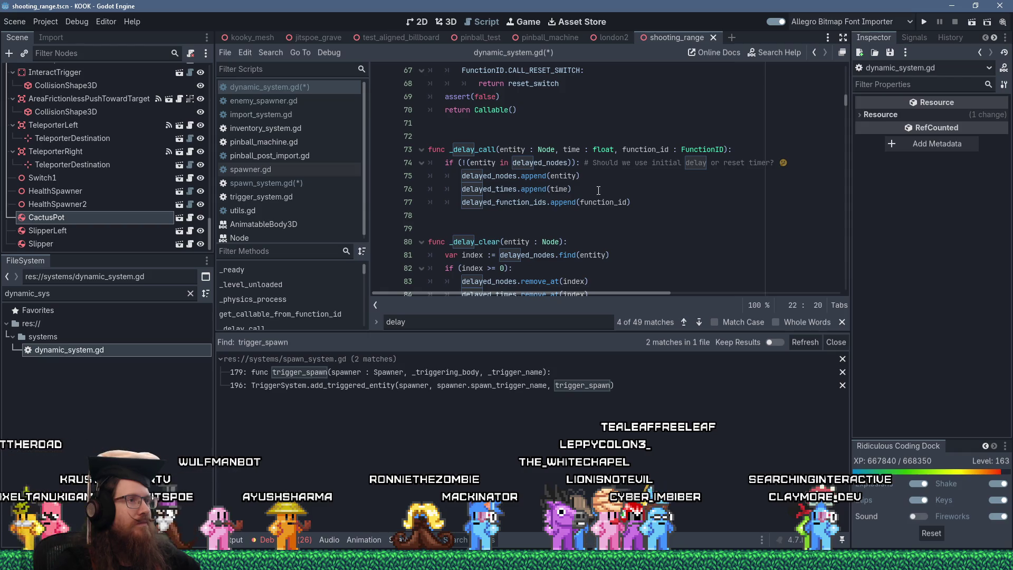
double_click(478, 150)
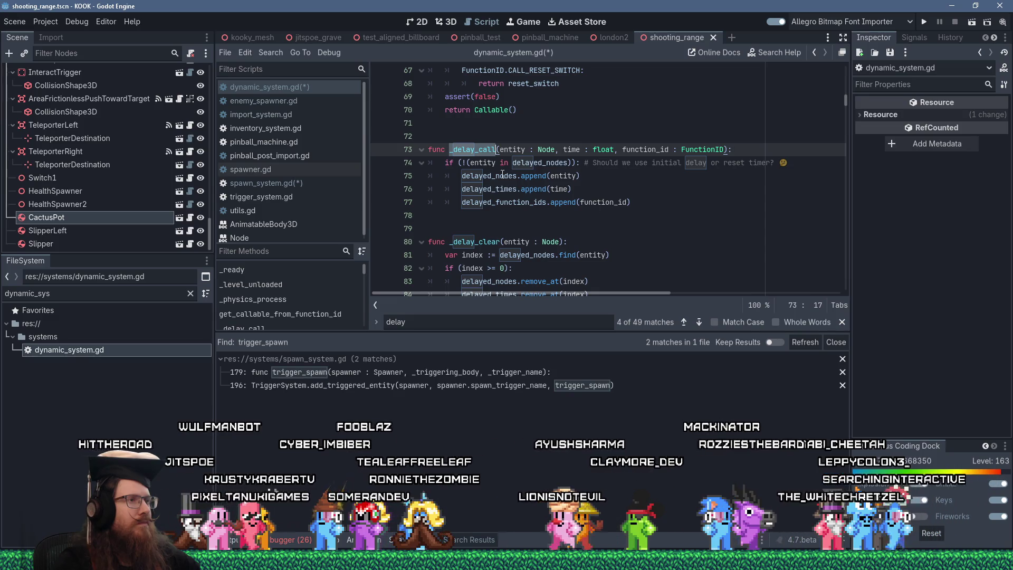
right_click(477, 152)
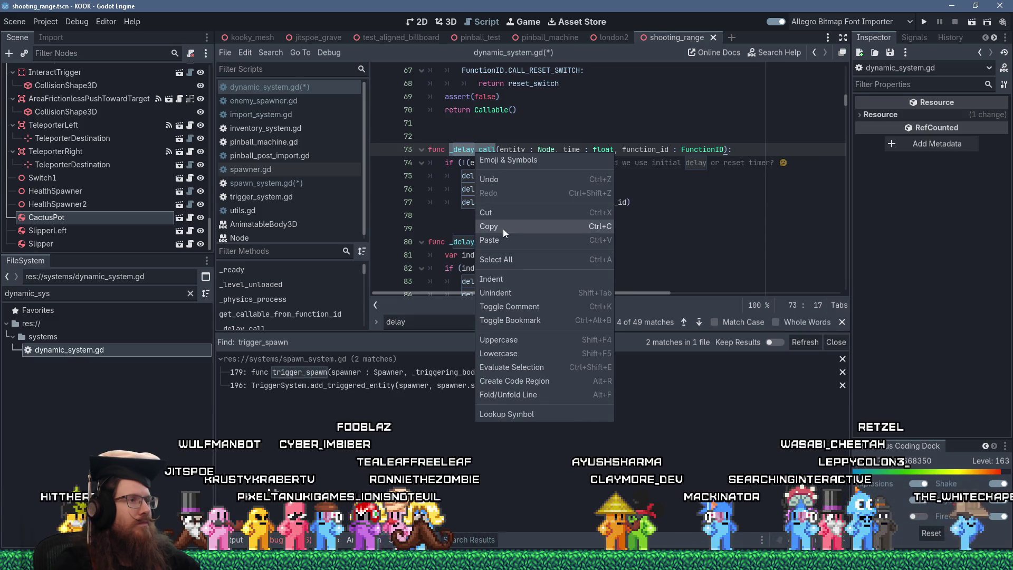
Replace delay_spawn on line 184 with DynamicSystem._delay_call, checking its parameters in dynamic_system.gd.
click(503, 229)
click(286, 185)
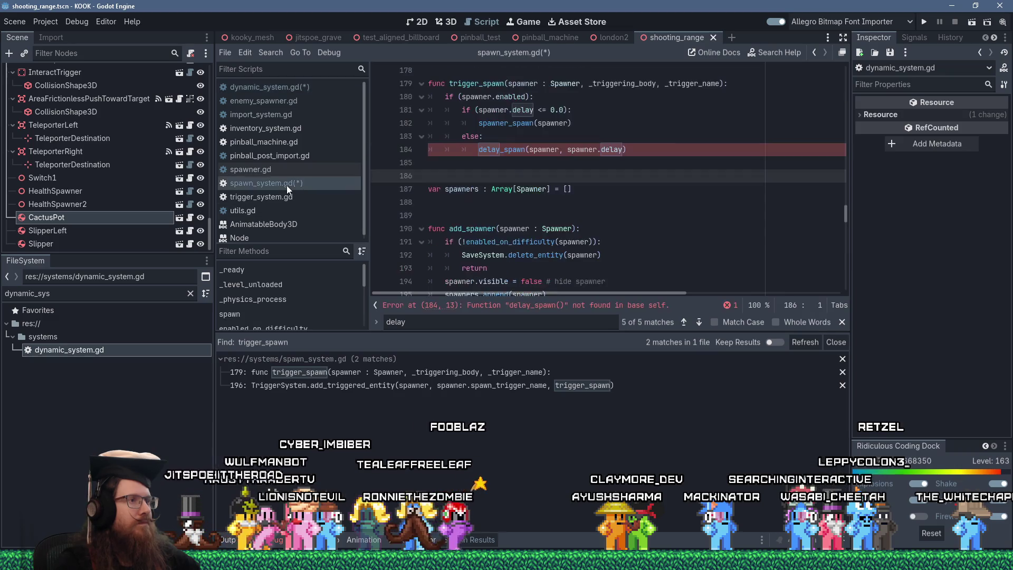
double_click(504, 150)
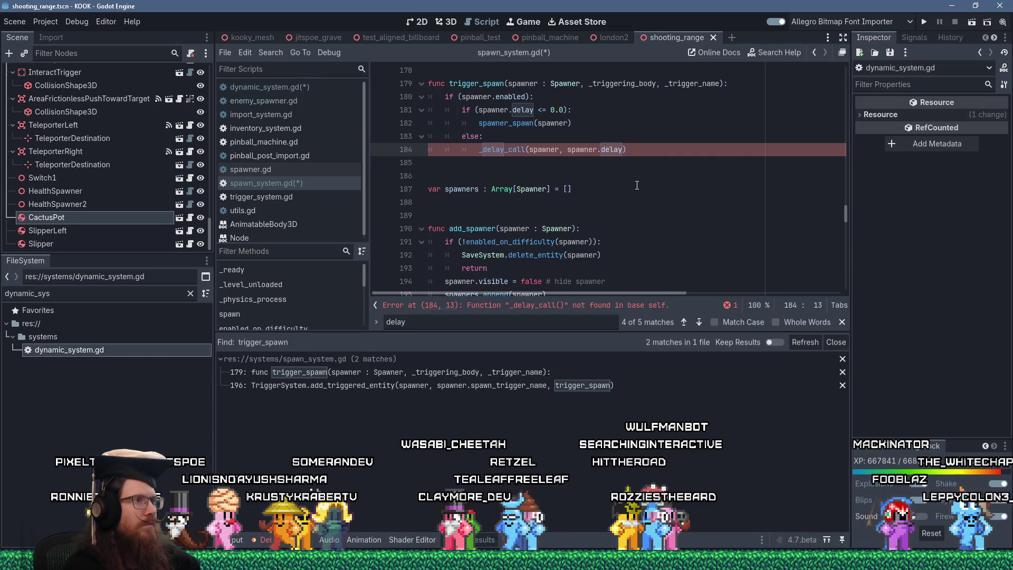
text(DynamicSyst)
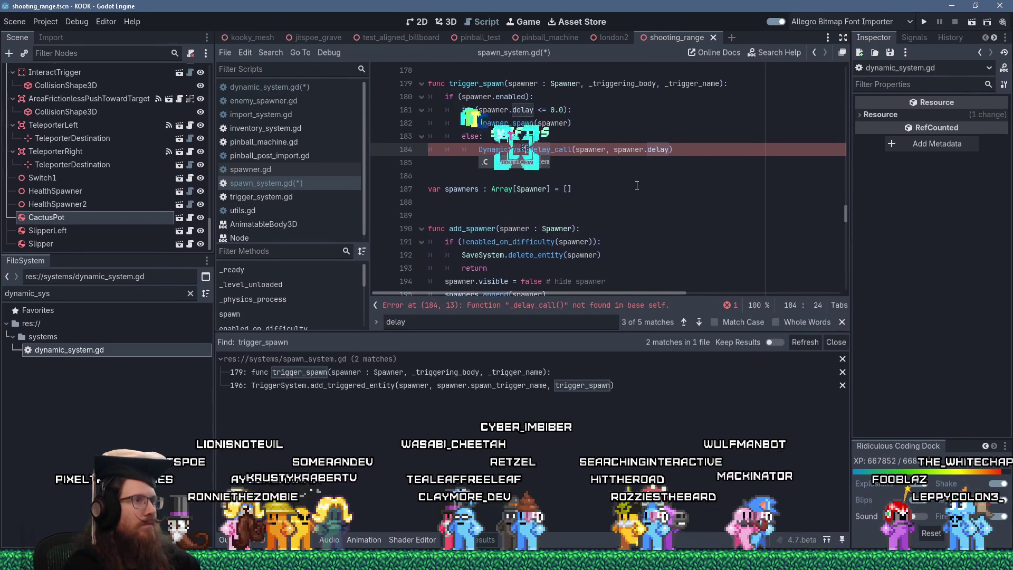
text(em.)
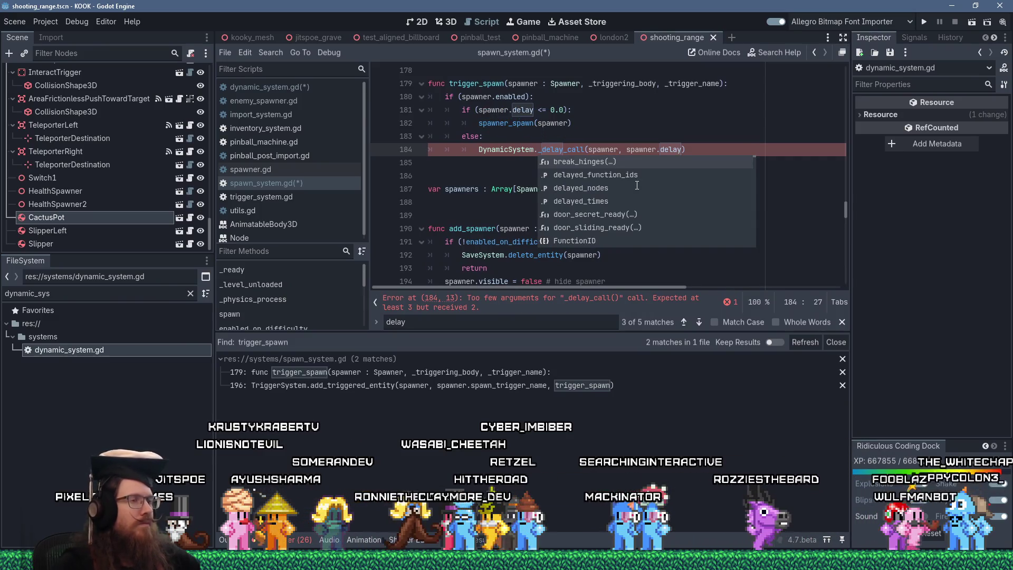
click(488, 165)
click(563, 153)
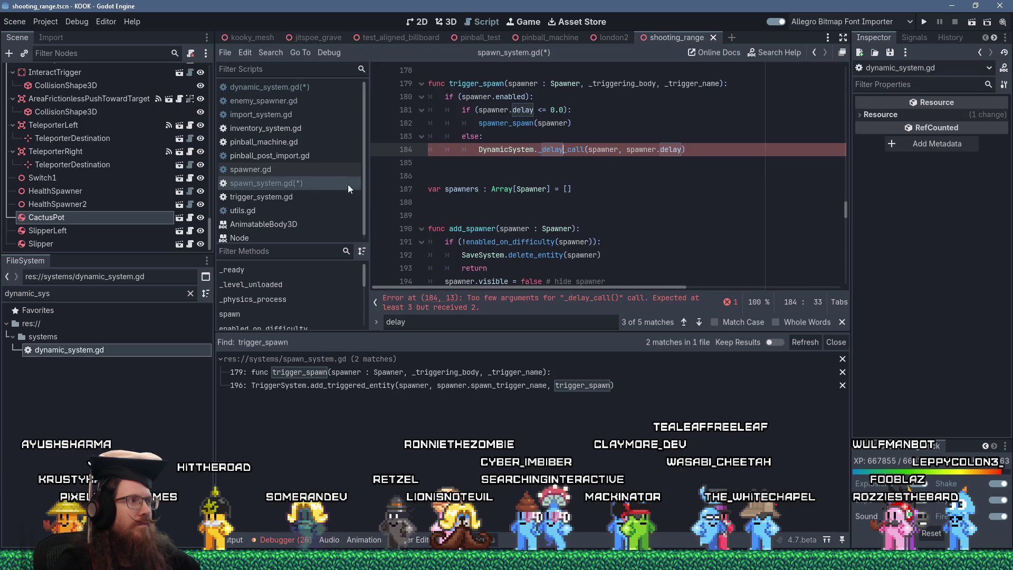
click(274, 91)
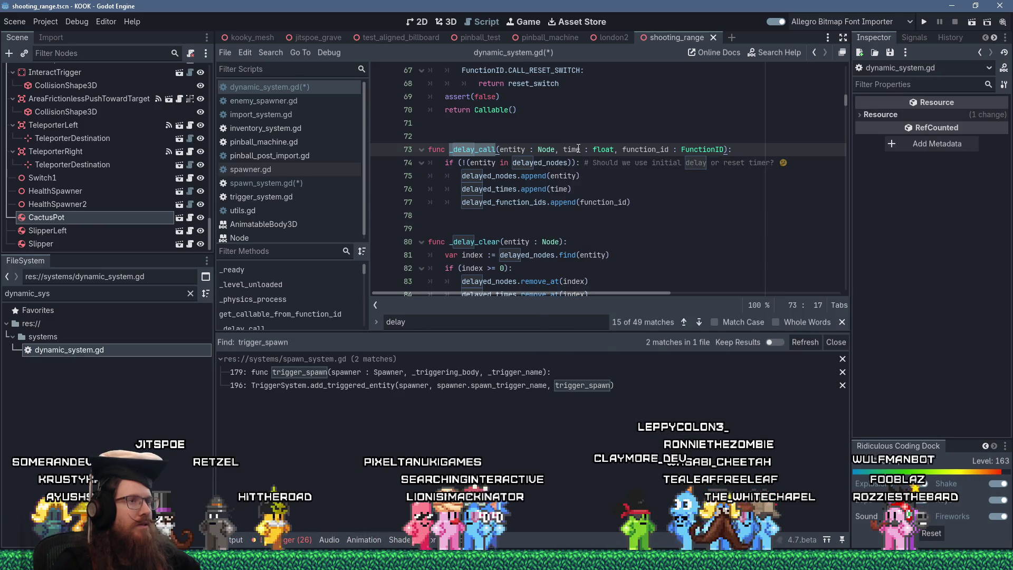
click(274, 183)
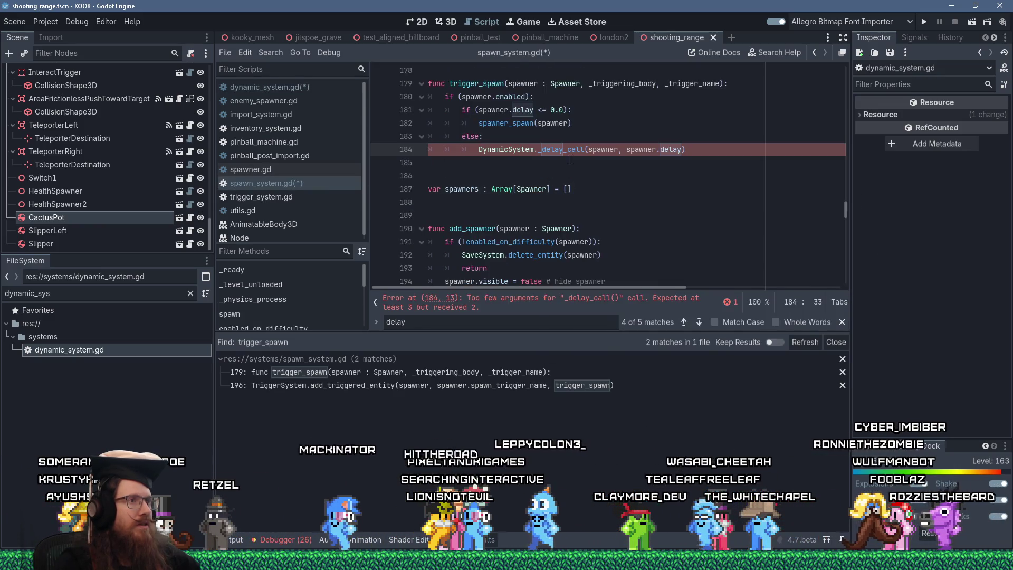
Pass DynamicSystem.FunctionID.CALL_SPAWN as the third _delay_call argument and save spawn_system.gd.
click(619, 149)
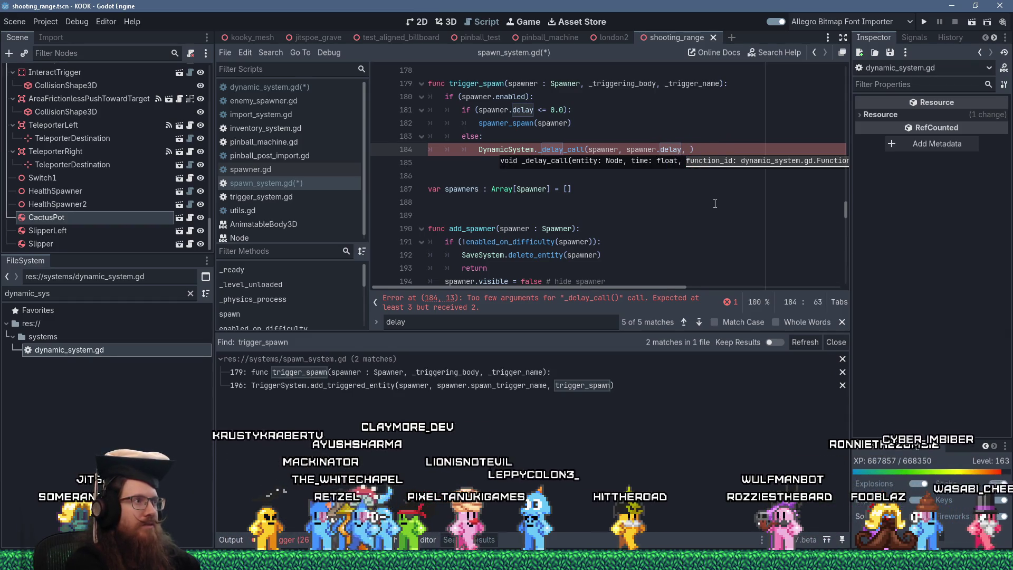
text(DynamicSystem.Func)
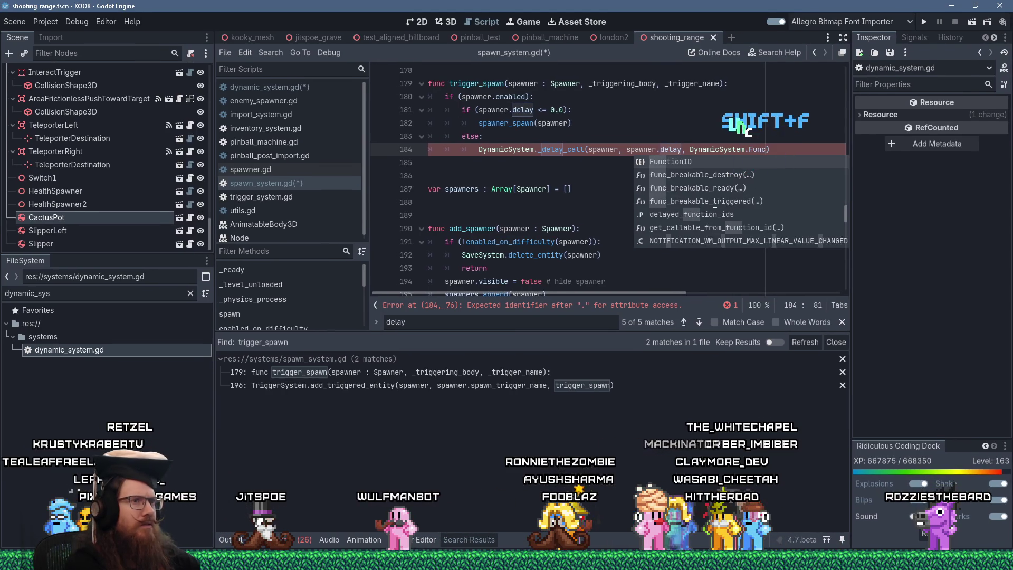
key(Return)
text(.)
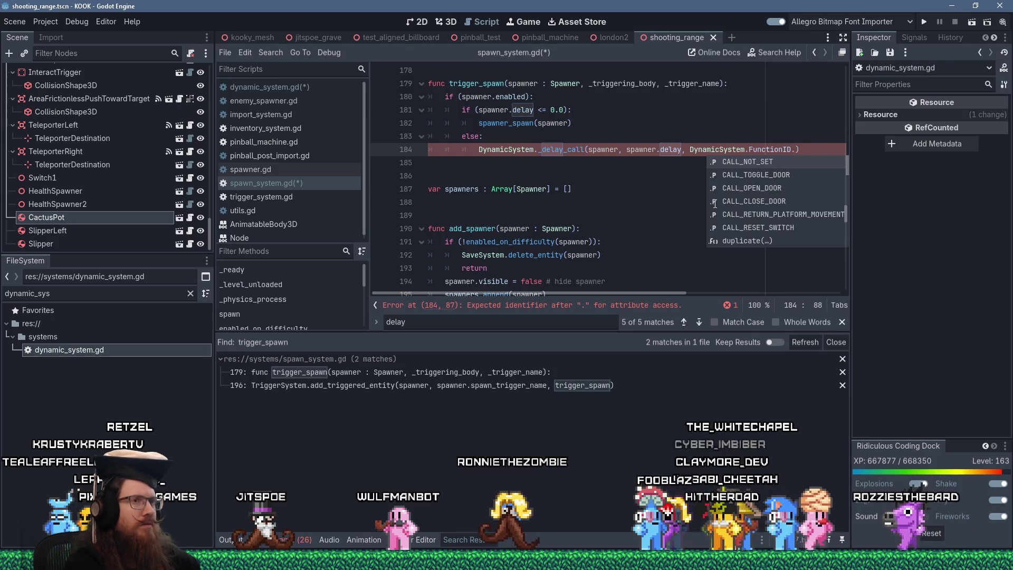
text(CALL_S)
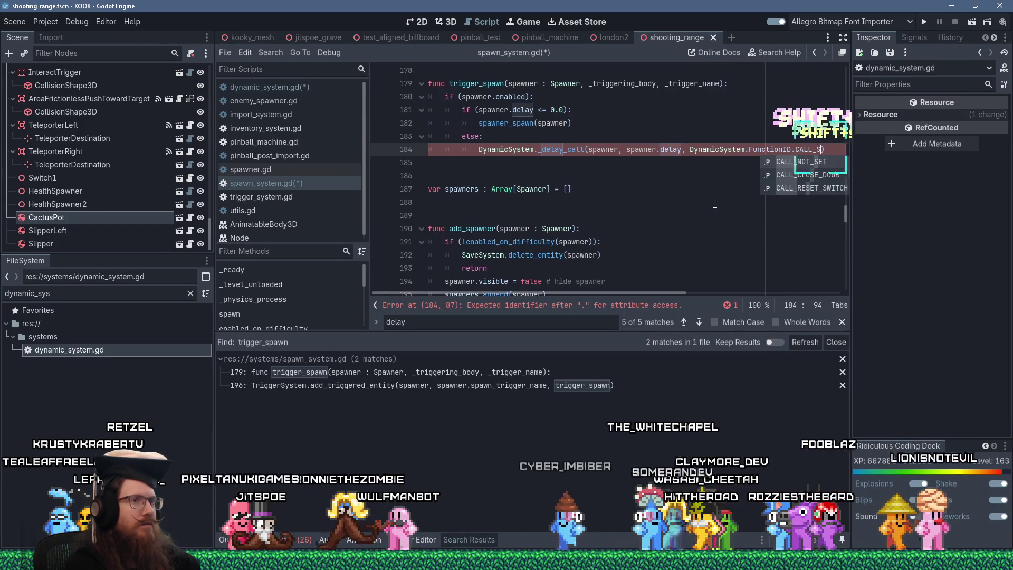
text(PAWN)
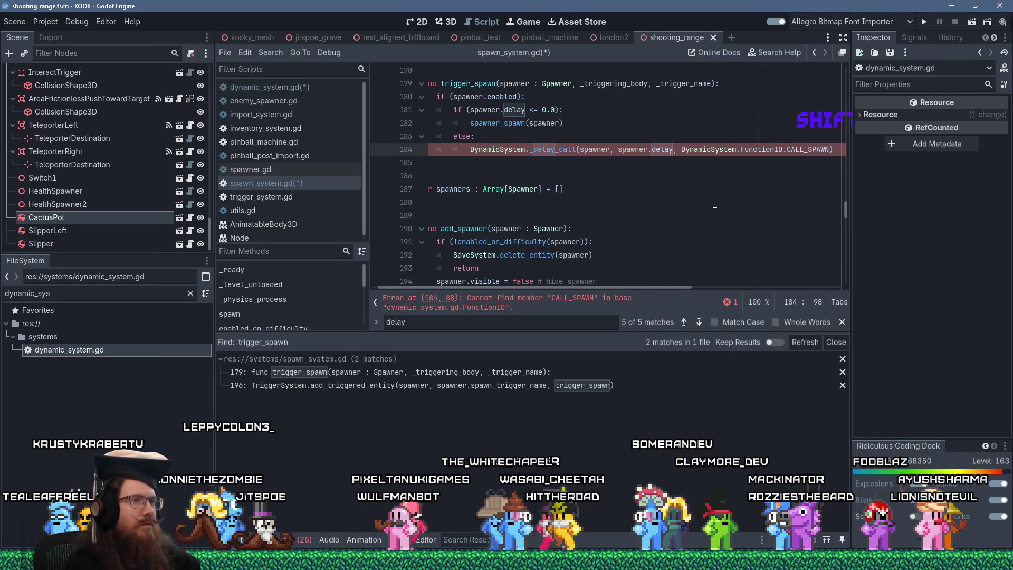
key(ctrl+s)
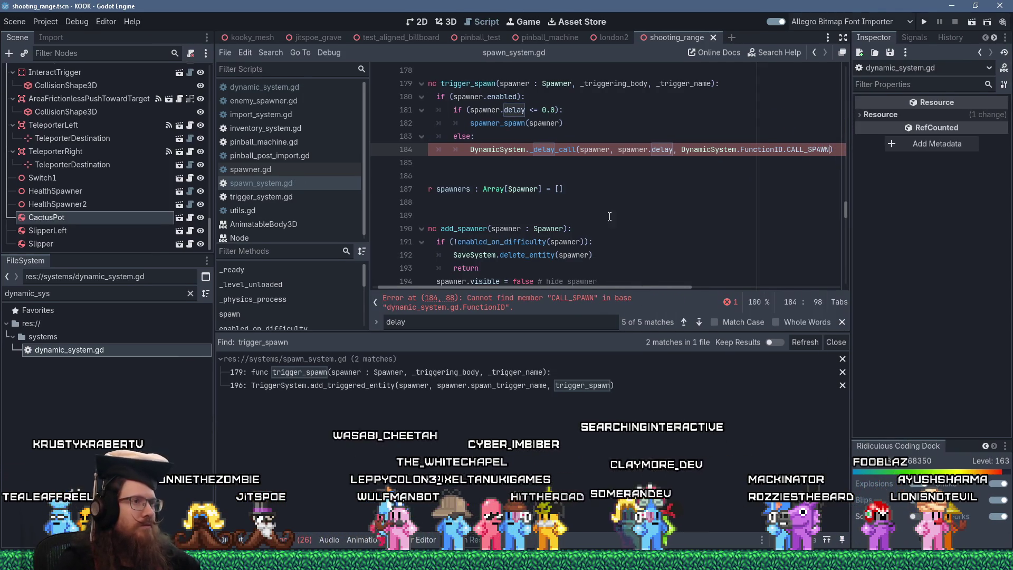
click(570, 177)
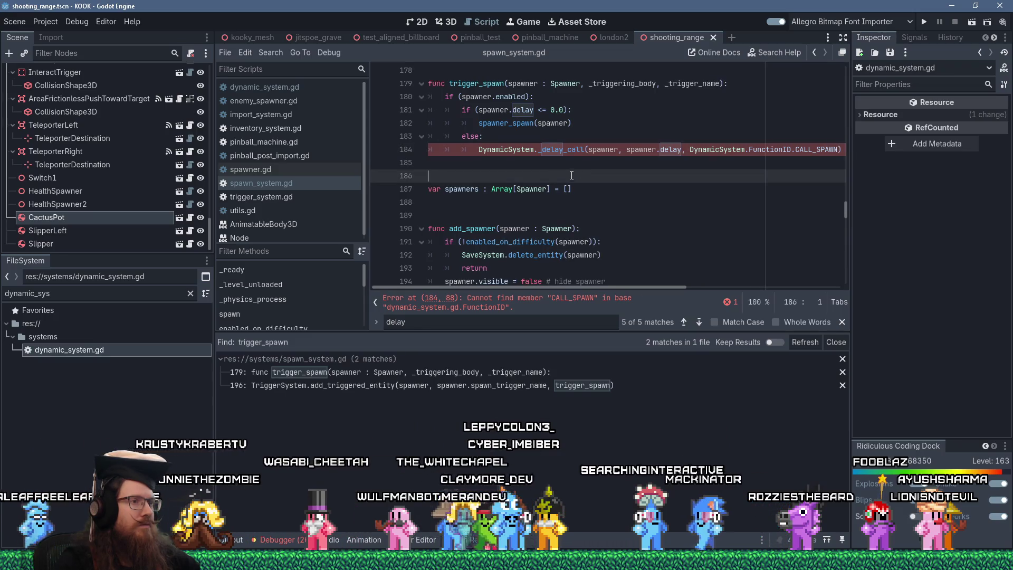
key(Up)
Inspect the FunctionID enum and its CALL_SPAWN entry in dynamic_system.gd.
click(298, 90)
scroll(596, 203, up, 10)
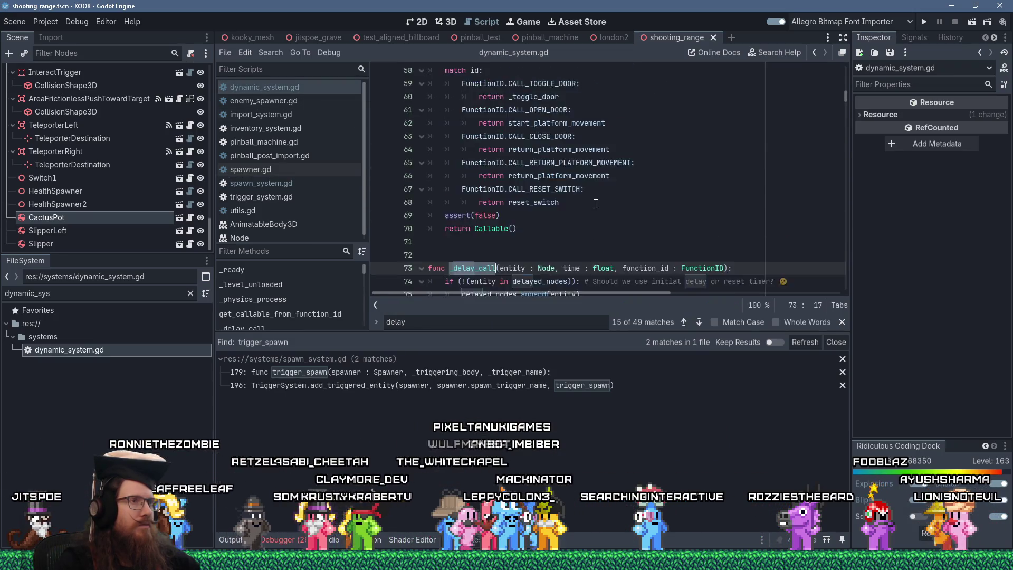
scroll(595, 203, up, 5)
scroll(596, 203, down, 5)
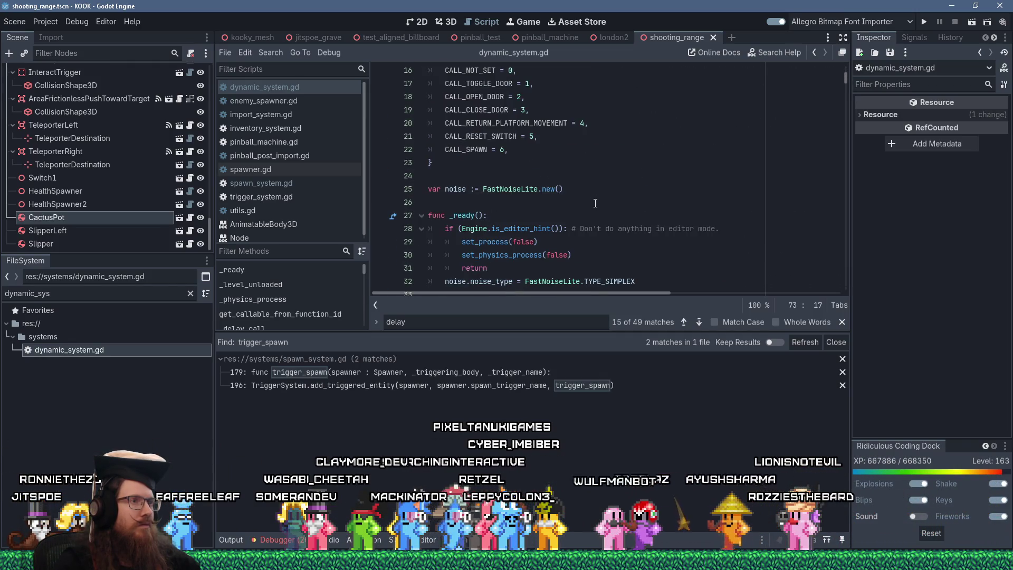
click(464, 153)
scroll(472, 155, up, 4)
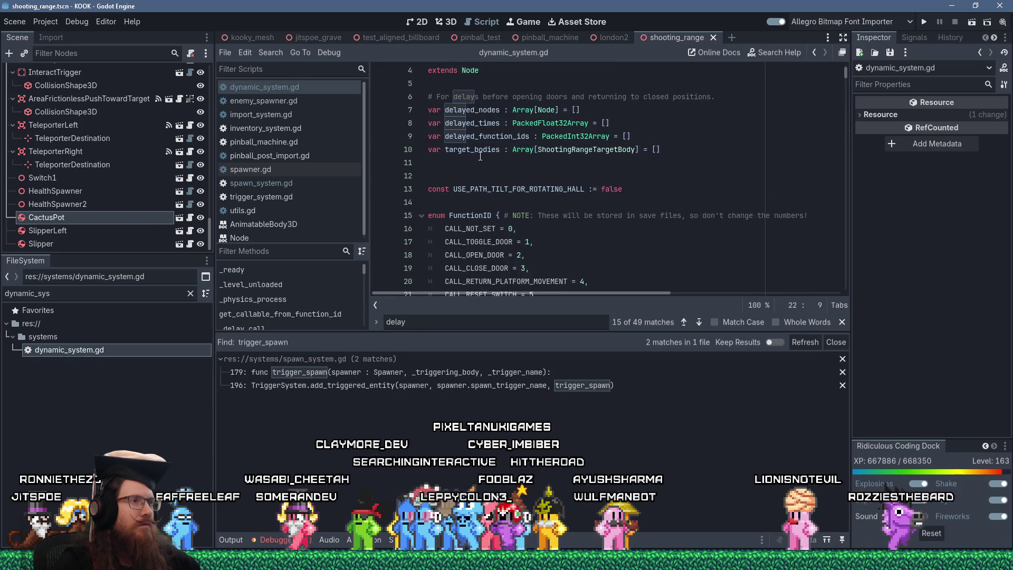
scroll(486, 181, down, 2)
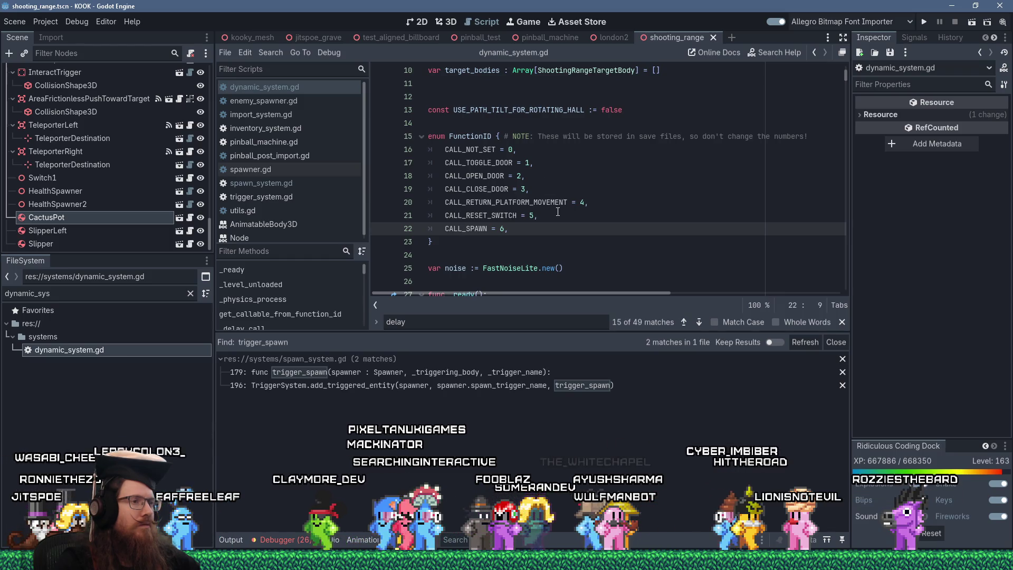
Find the CALL_RESET_SWITCH case in the get_callable_from_function_id match.
click(286, 182)
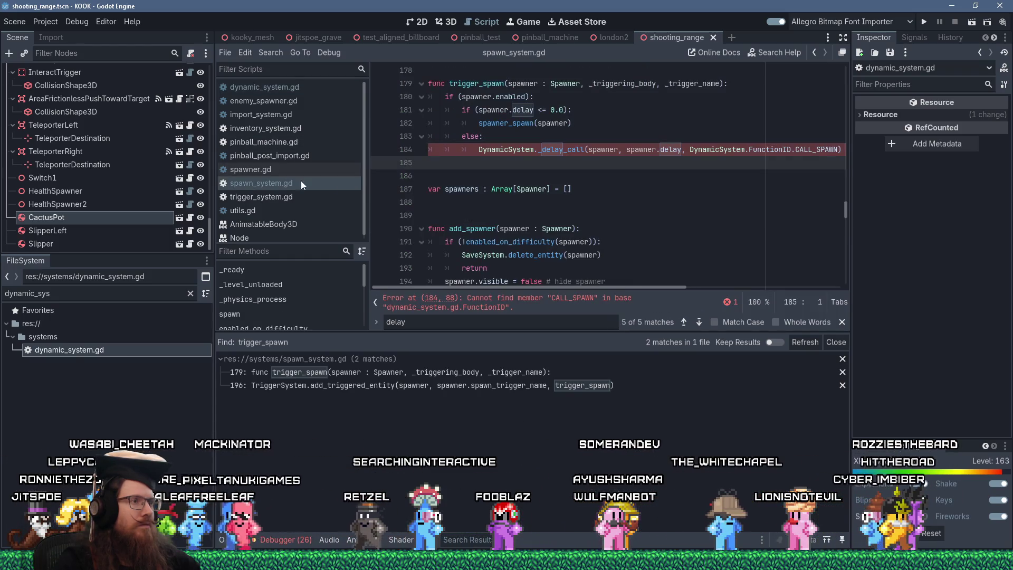
scroll(563, 196, up, 1)
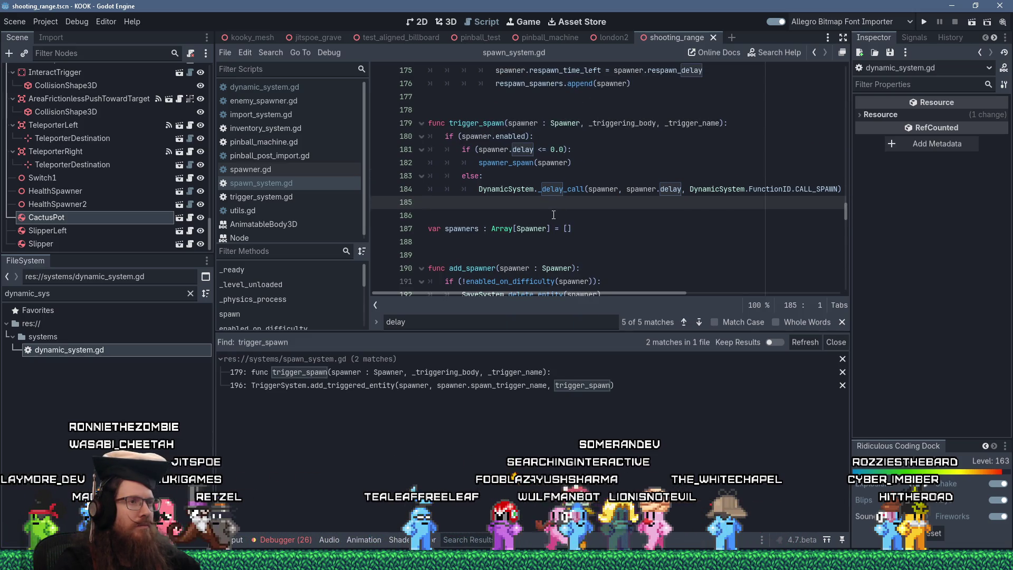
click(289, 85)
click(477, 217)
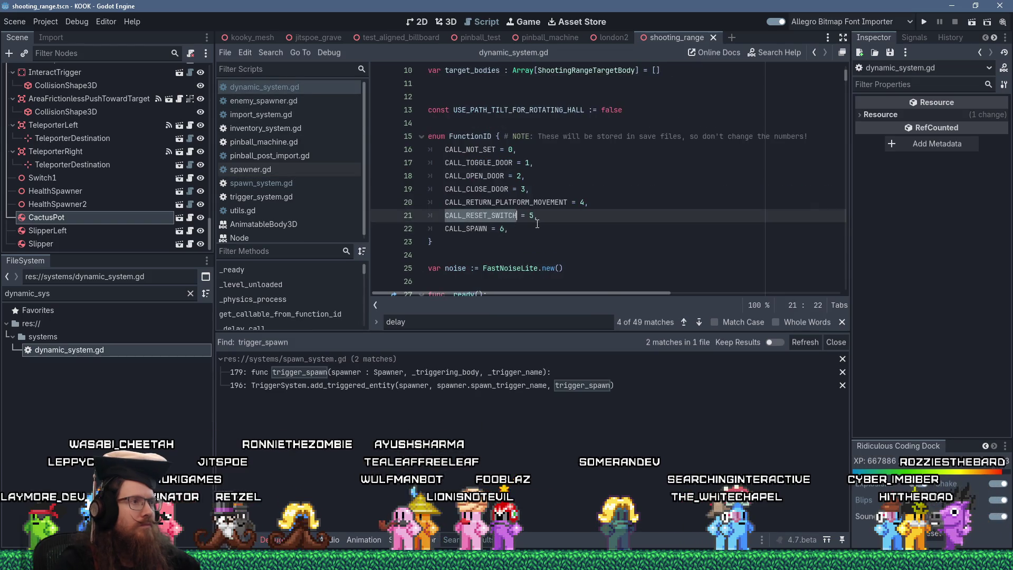
key(ctrl+f)
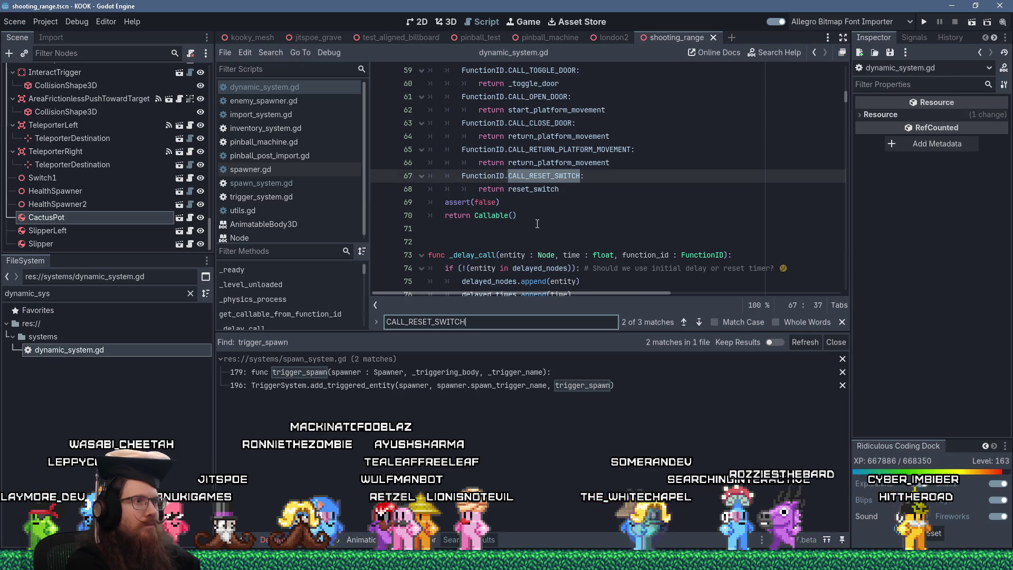
key(Escape)
scroll(613, 195, up, 2)
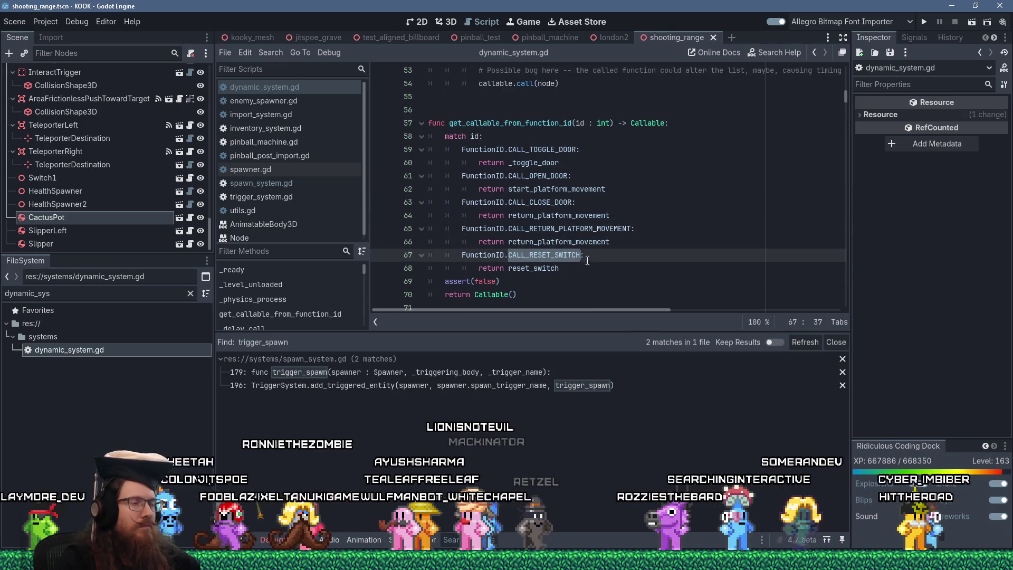
Add a FunctionID.CALL_SPAWN case to the match, starting its return SpawnSystem line.
click(630, 273)
key(Return)
key(BackSpace)
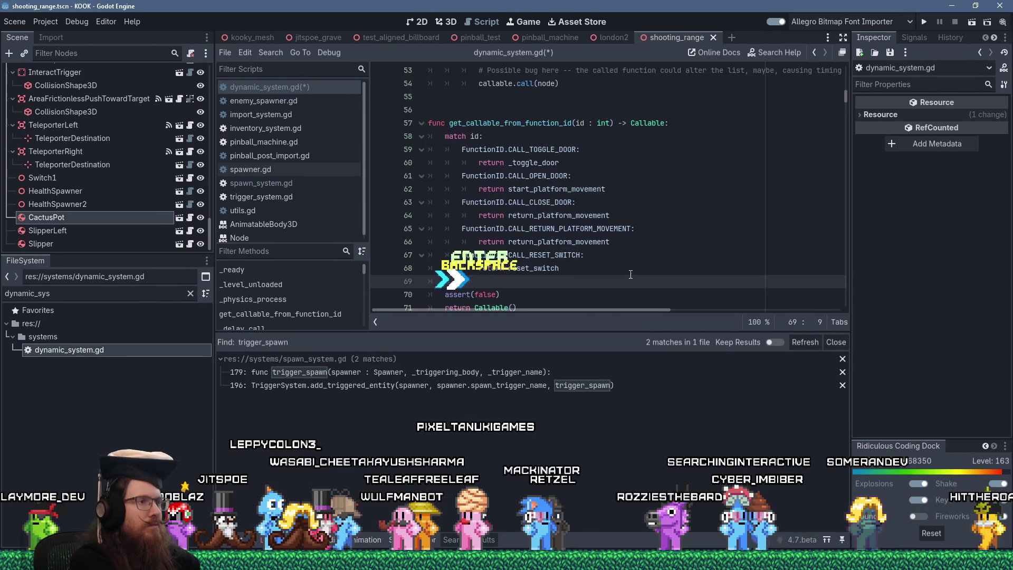
text(Function)
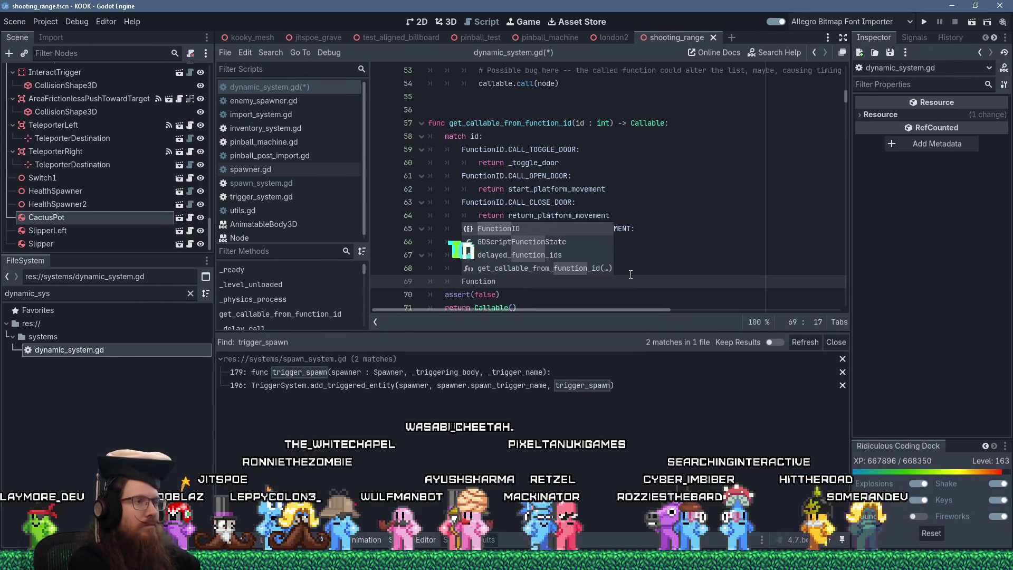
text(ID.C)
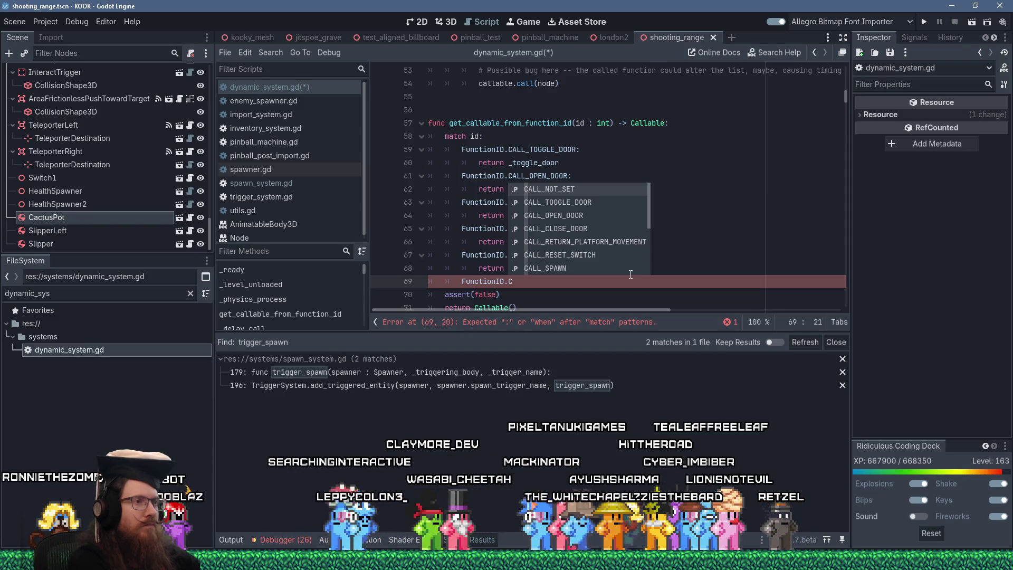
text(sp)
key(Return)
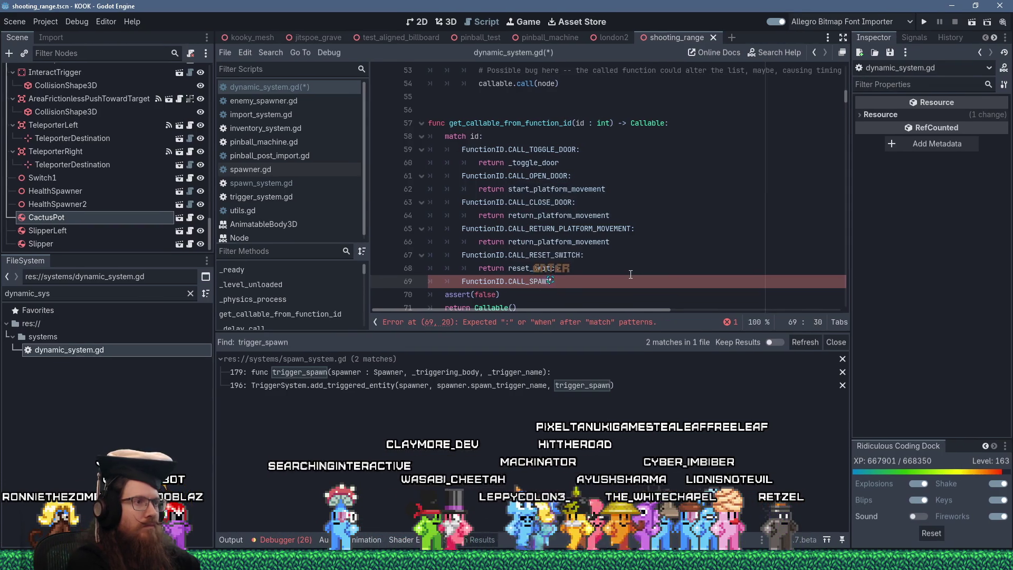
key(Return)
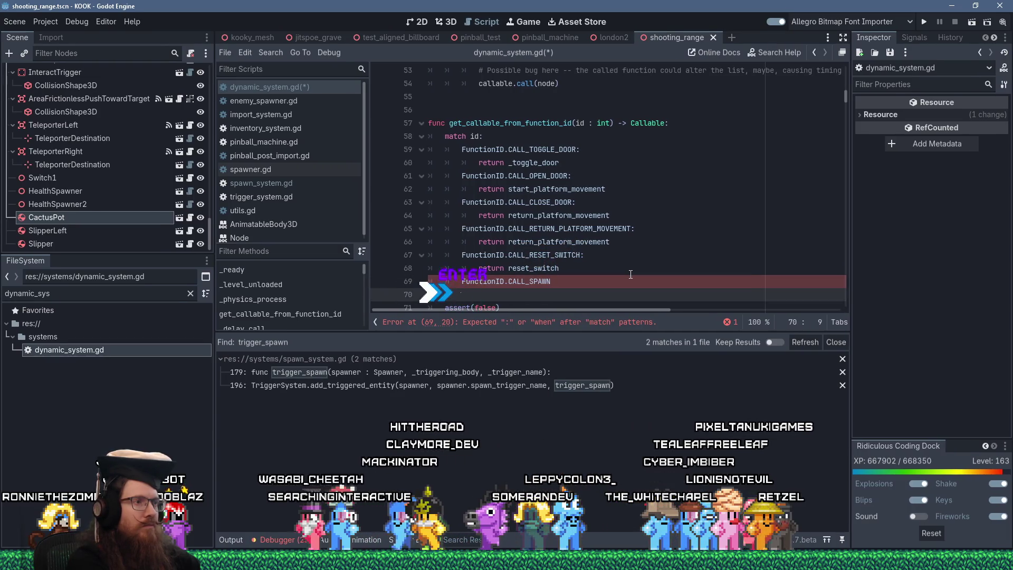
text(:)
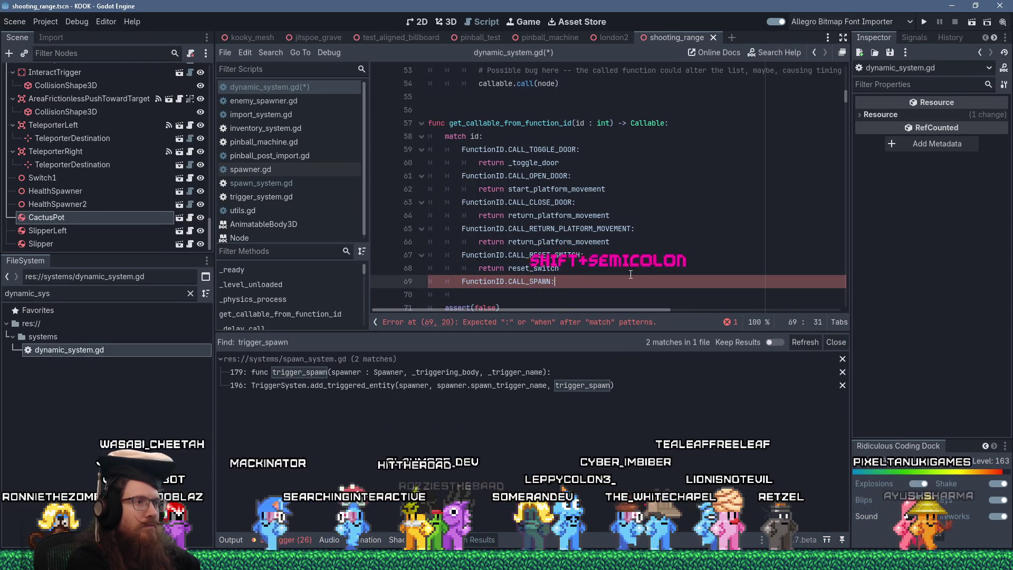
key(Tab)
text(return )
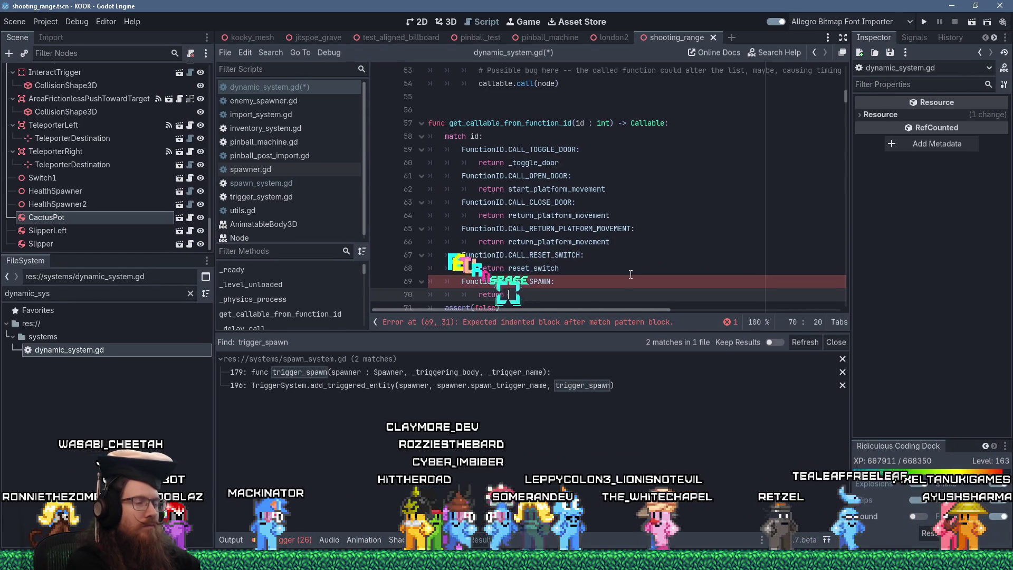
text(SpawnSystem.)
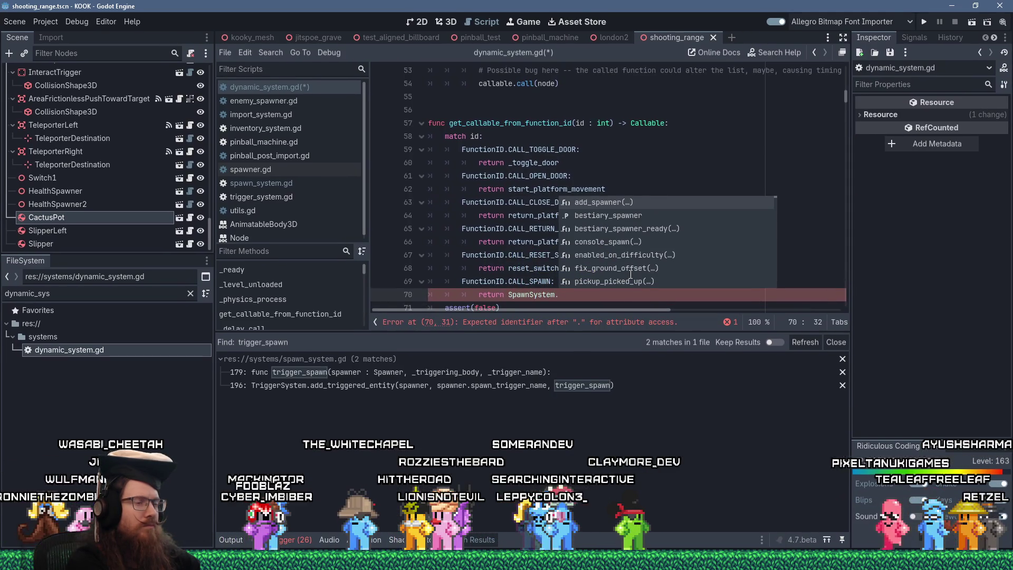
text(spawn)
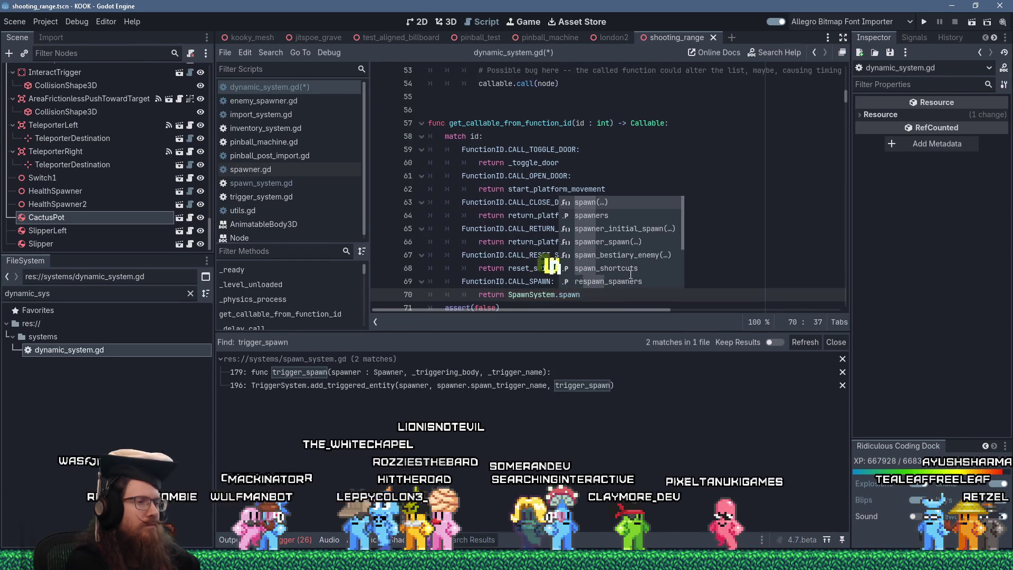
Copy the spawner_spawn name from spawn_system.gd to complete the return SpawnSystem.spawner_spawn line.
click(318, 181)
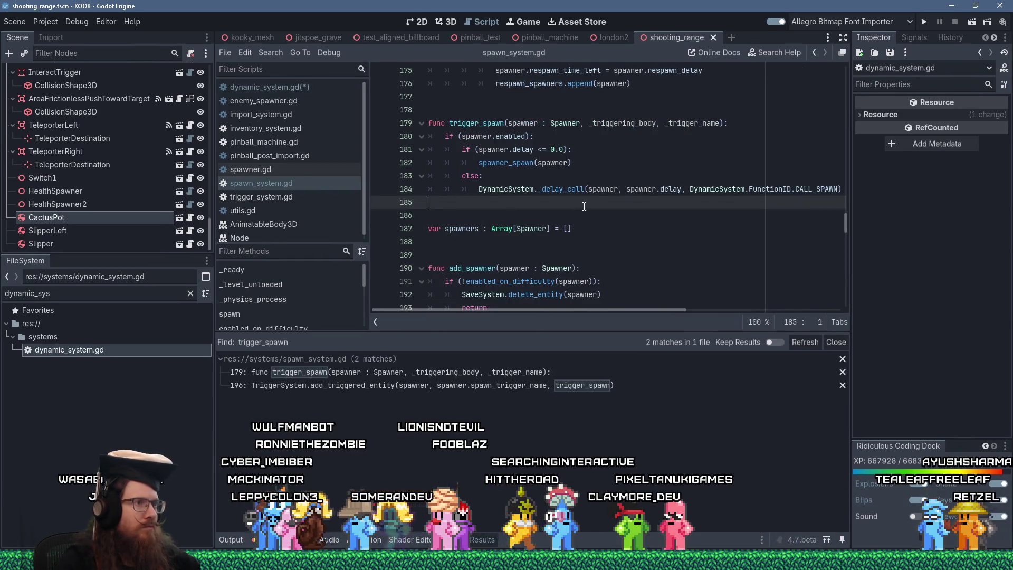
double_click(505, 163)
right_click(511, 163)
click(544, 234)
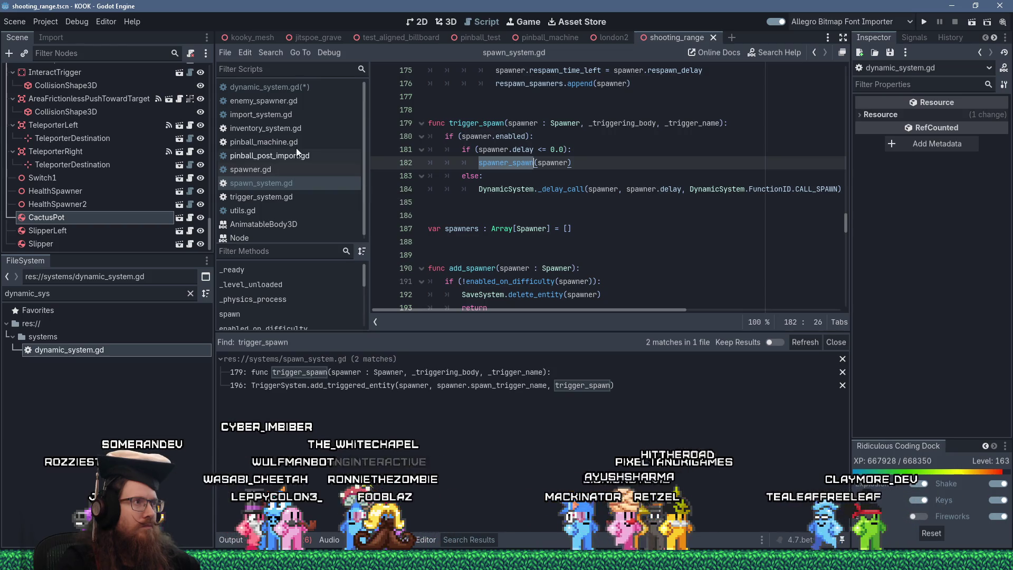
click(304, 87)
click(568, 294)
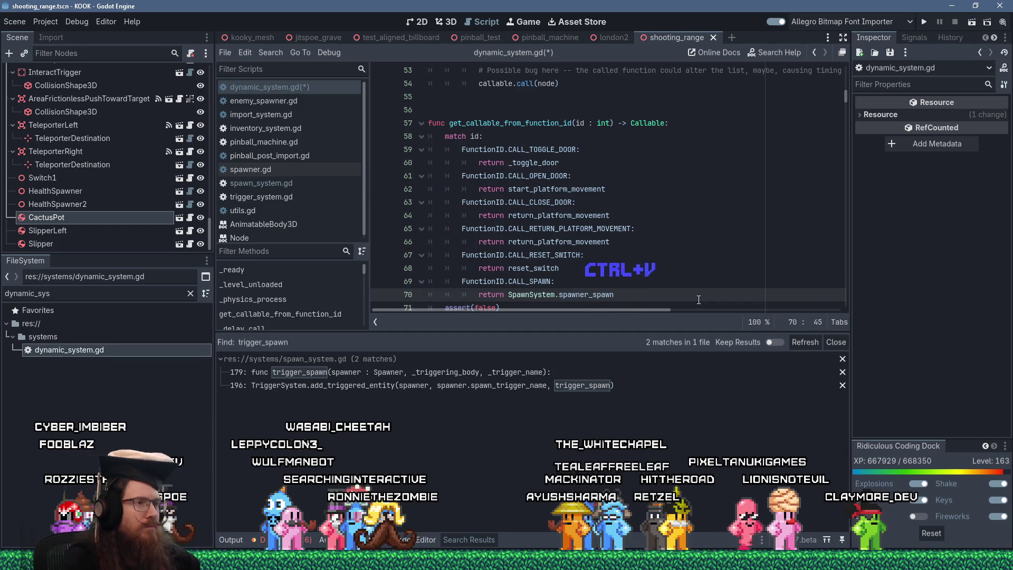
Look up the reset_switch function definition and save dynamic_system.gd.
double_click(539, 268)
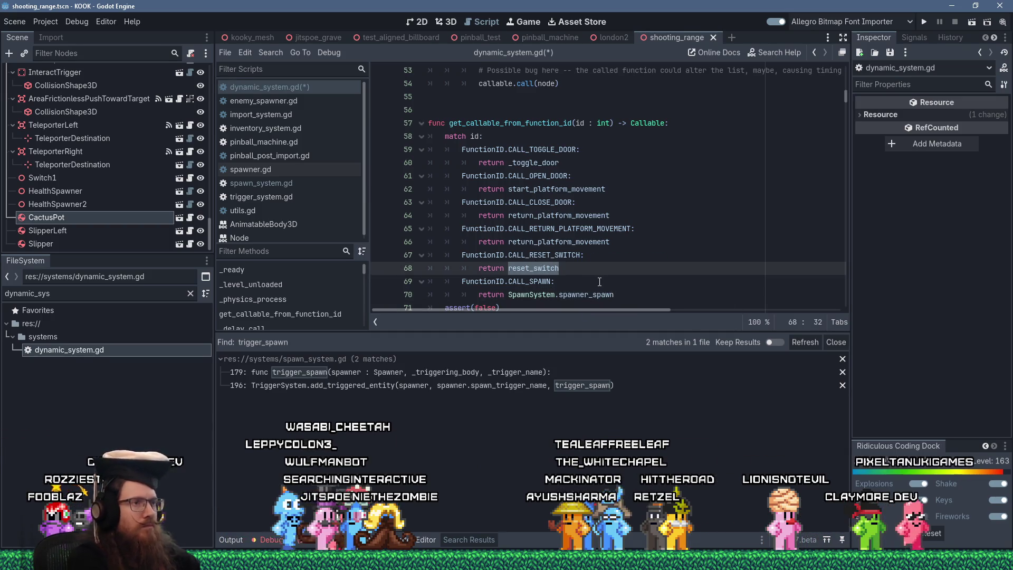
key(ctrl+f)
key(Return)
key(Return)
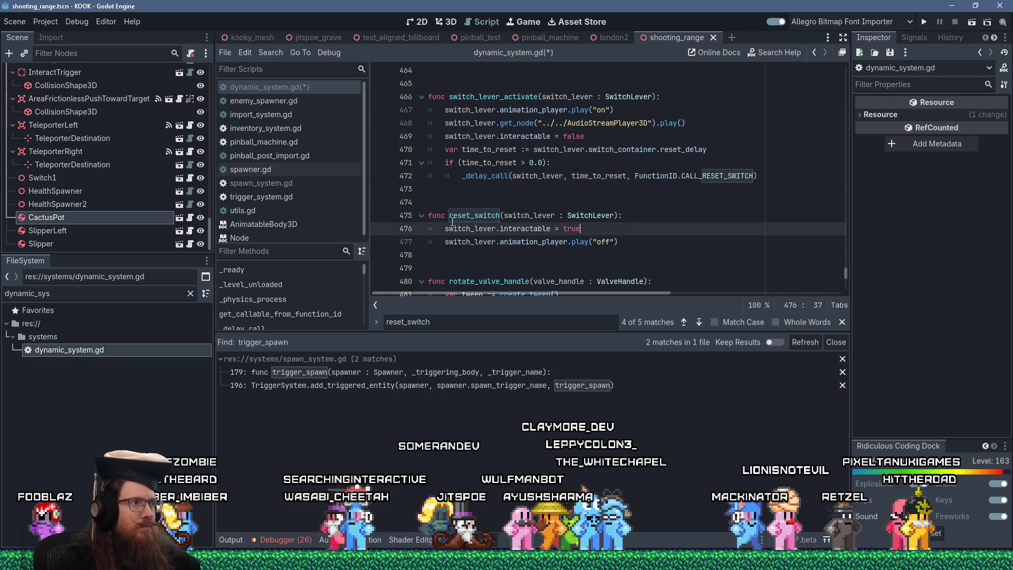
click(586, 176)
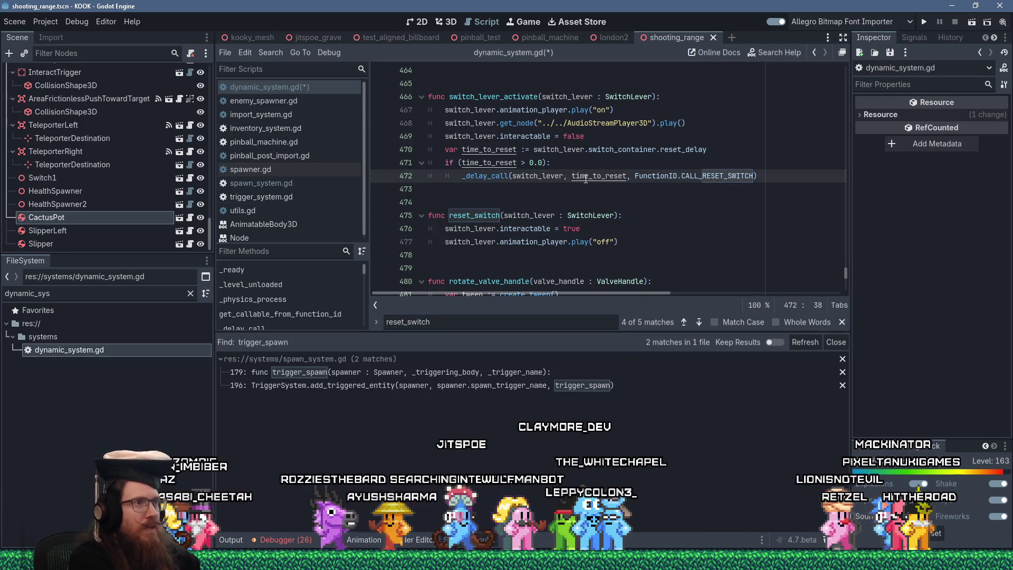
key(ctrl+s)
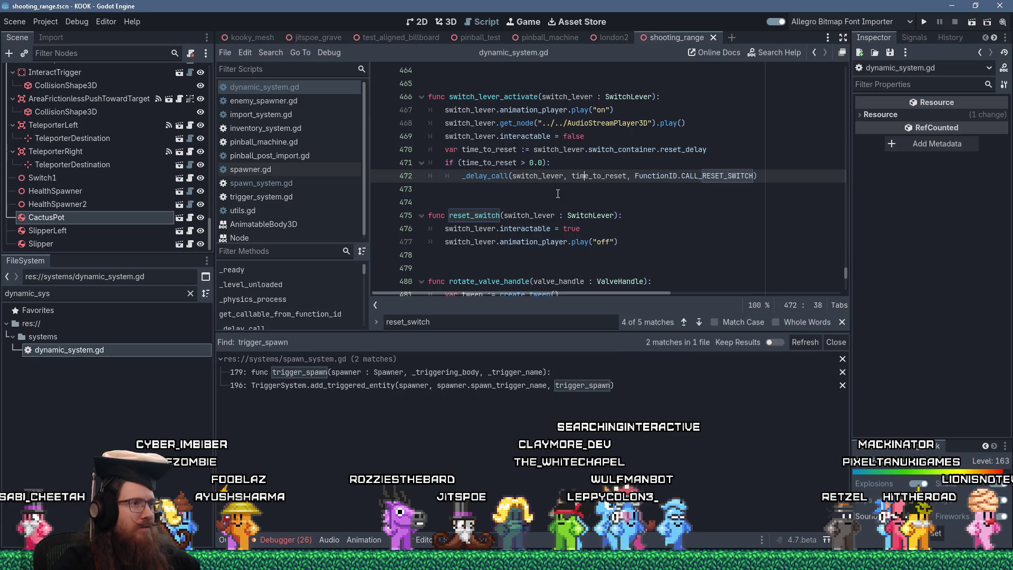
scroll(558, 194, up, 10)
scroll(558, 194, up, 20)
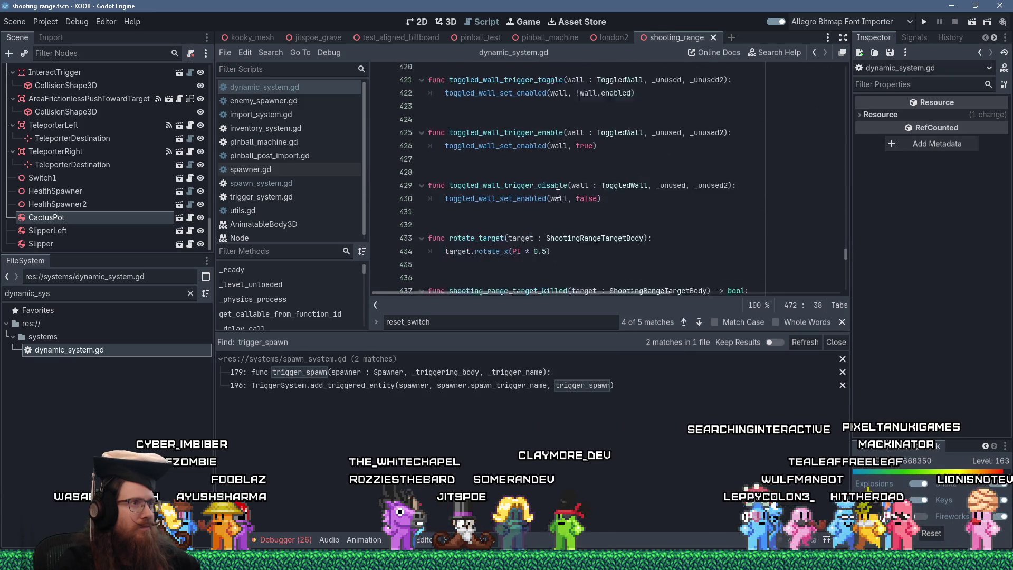
scroll(557, 194, up, 20)
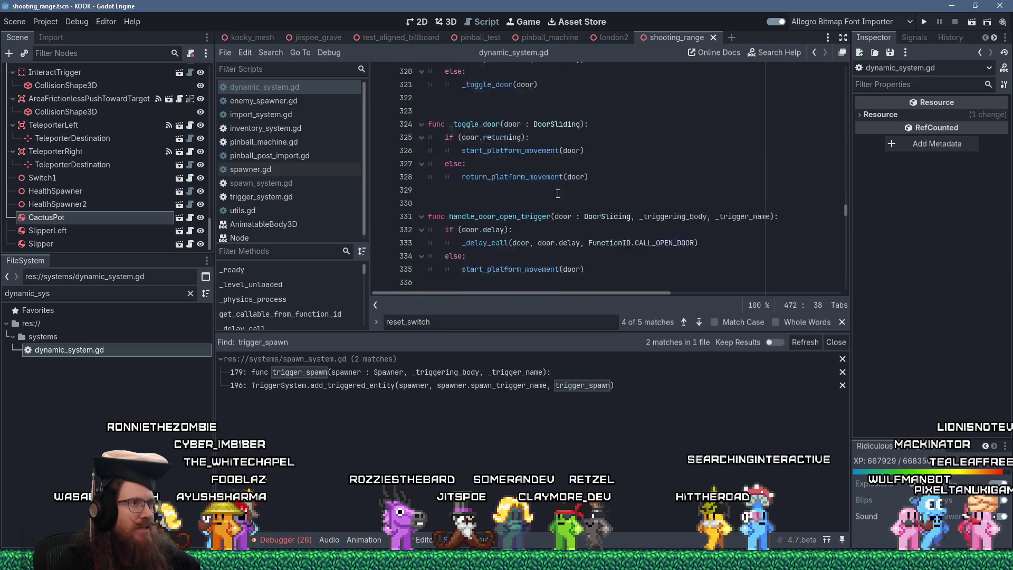
drag(846, 188, 841, 73)
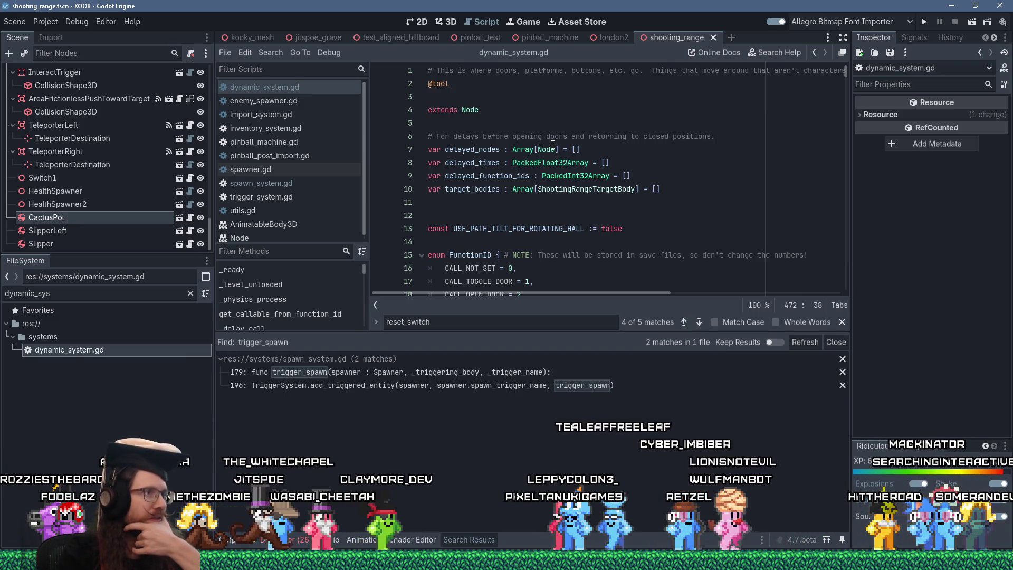
scroll(551, 114, down, 4)
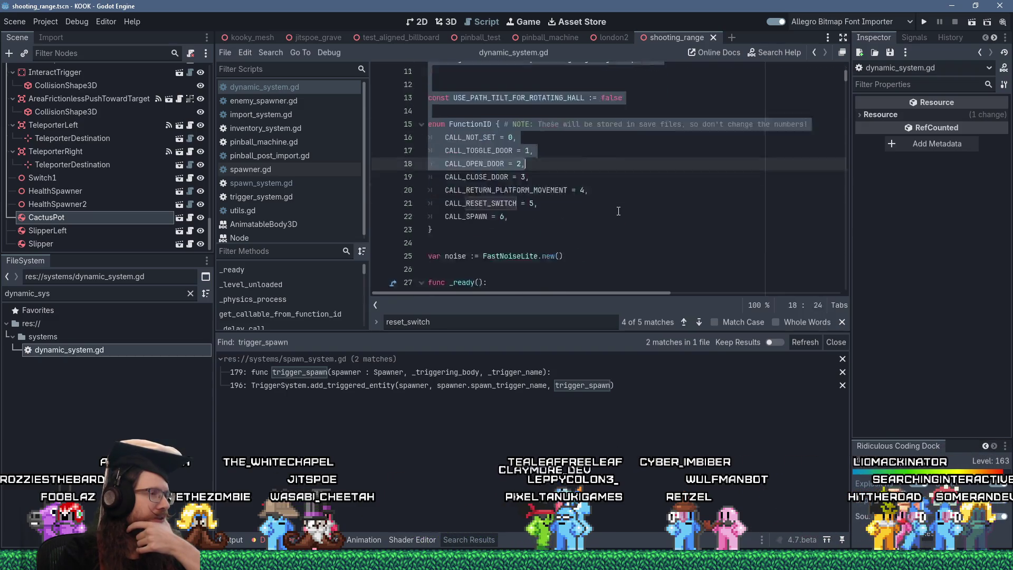
drag(428, 67, 432, 199)
scroll(637, 157, up, 1)
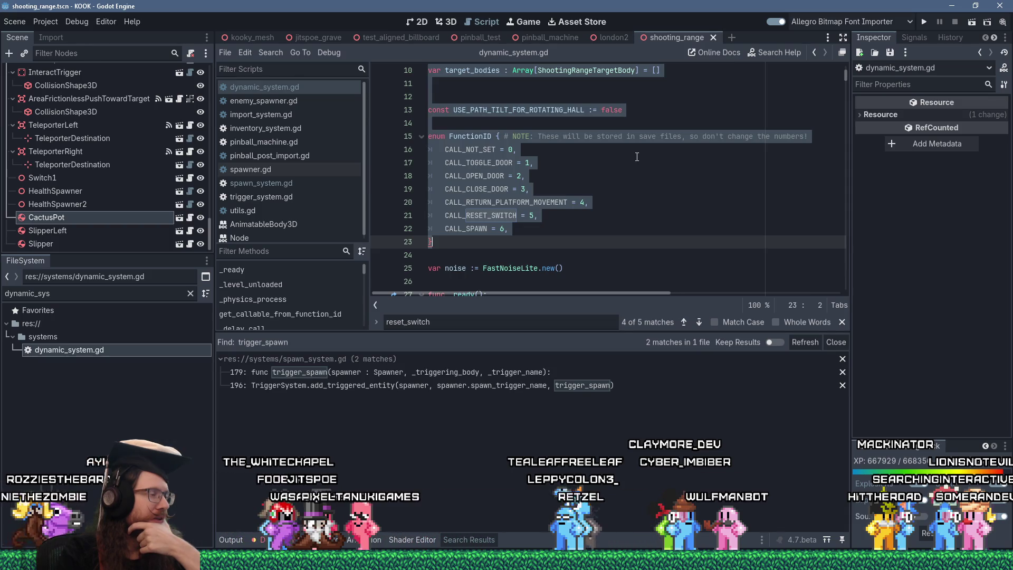
scroll(625, 215, down, 5)
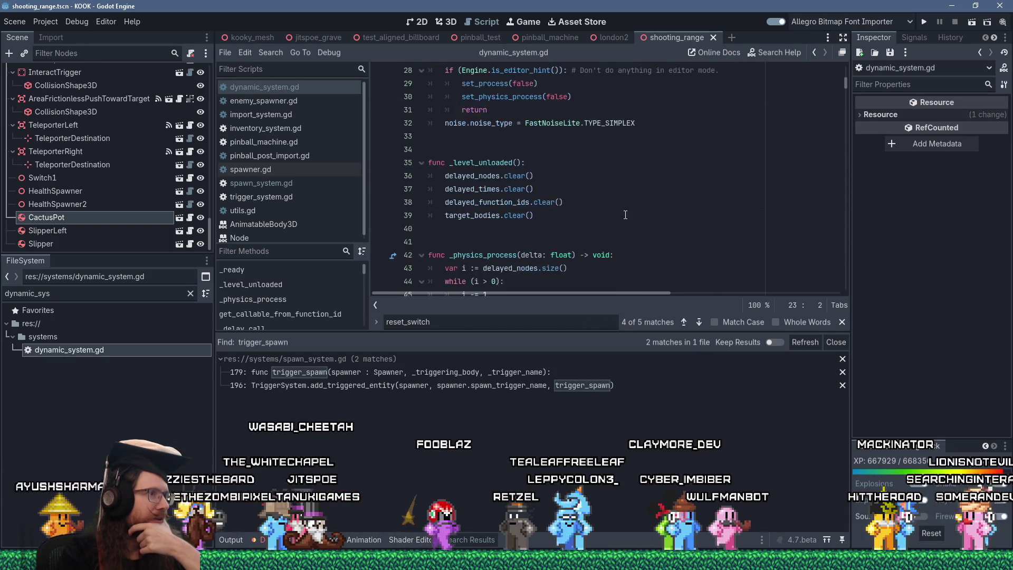
scroll(626, 215, down, 10)
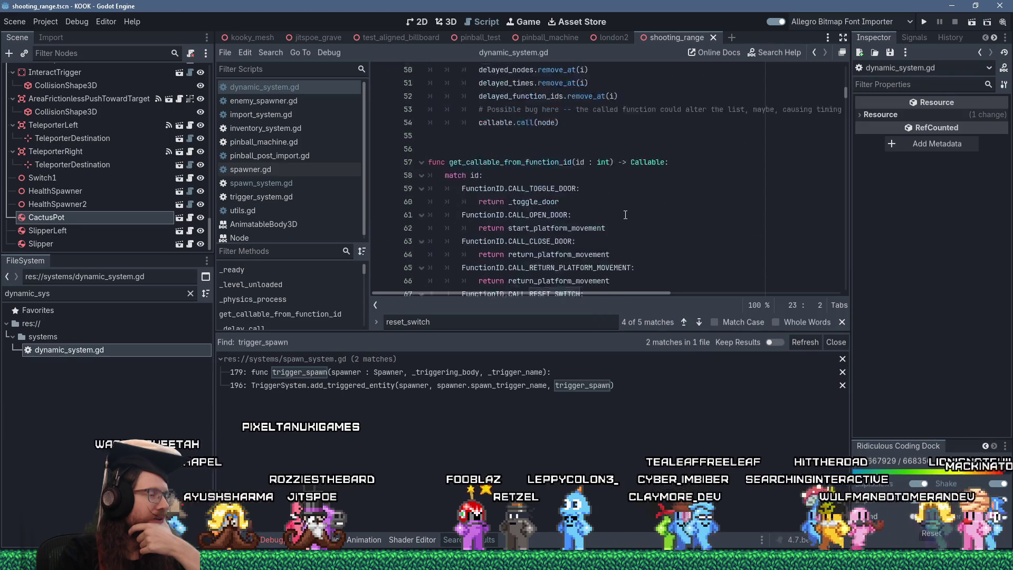
scroll(625, 215, down, 10)
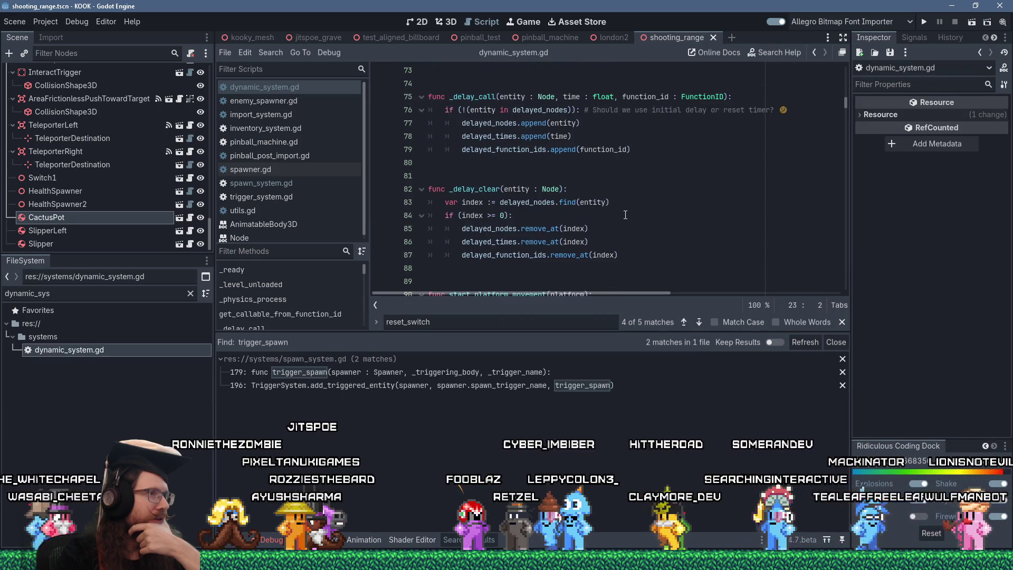
scroll(626, 215, up, 4)
double_click(472, 97)
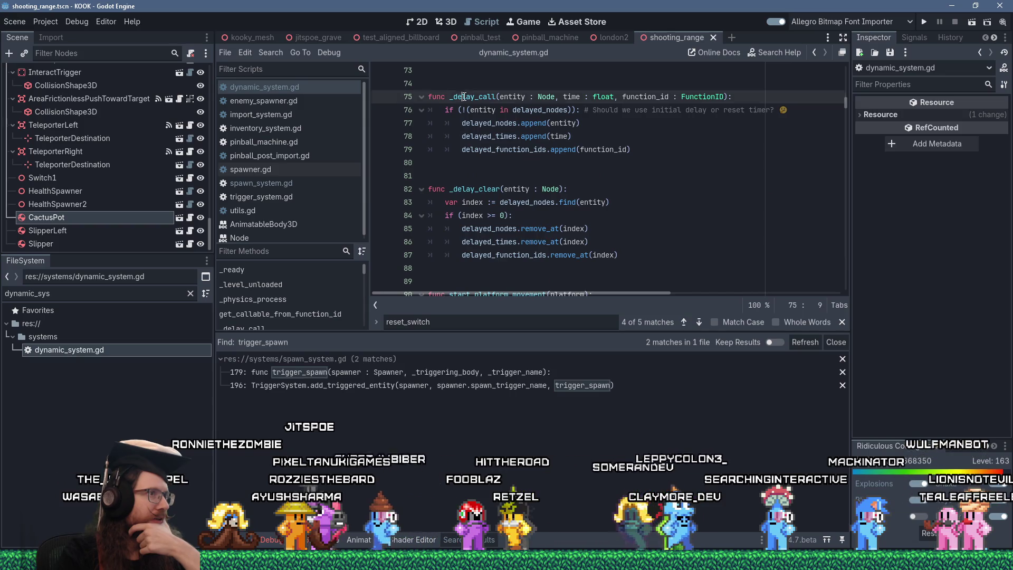
Run a Find in Files search for _delay_call, listing 10 matches across 2 scripts.
click(271, 52)
click(300, 129)
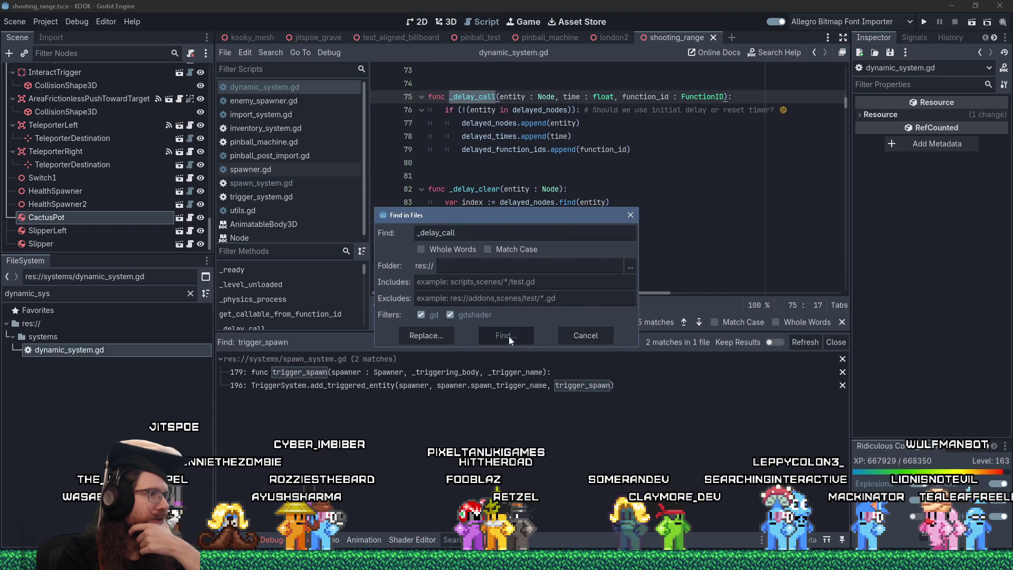
click(509, 337)
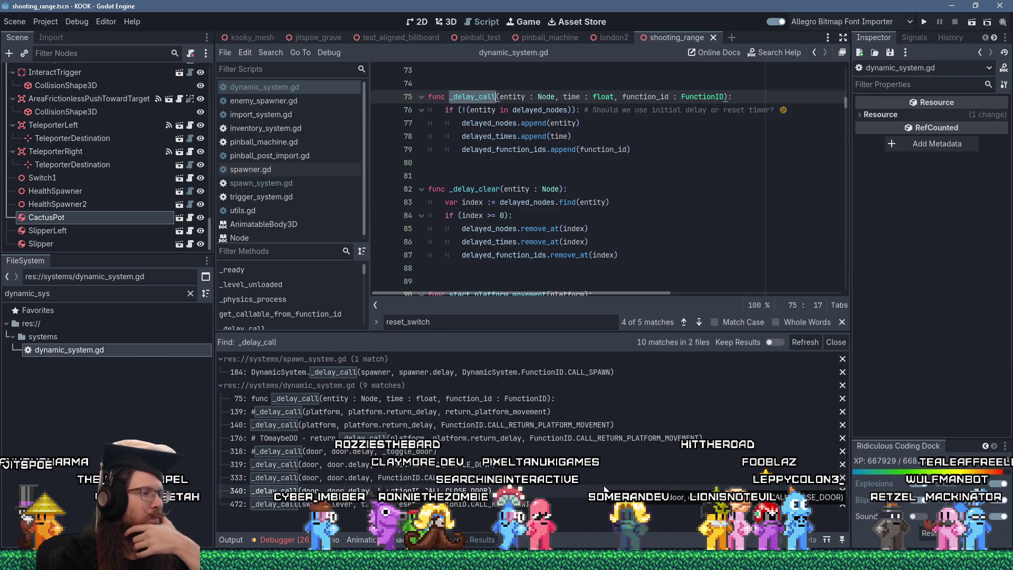
click(617, 190)
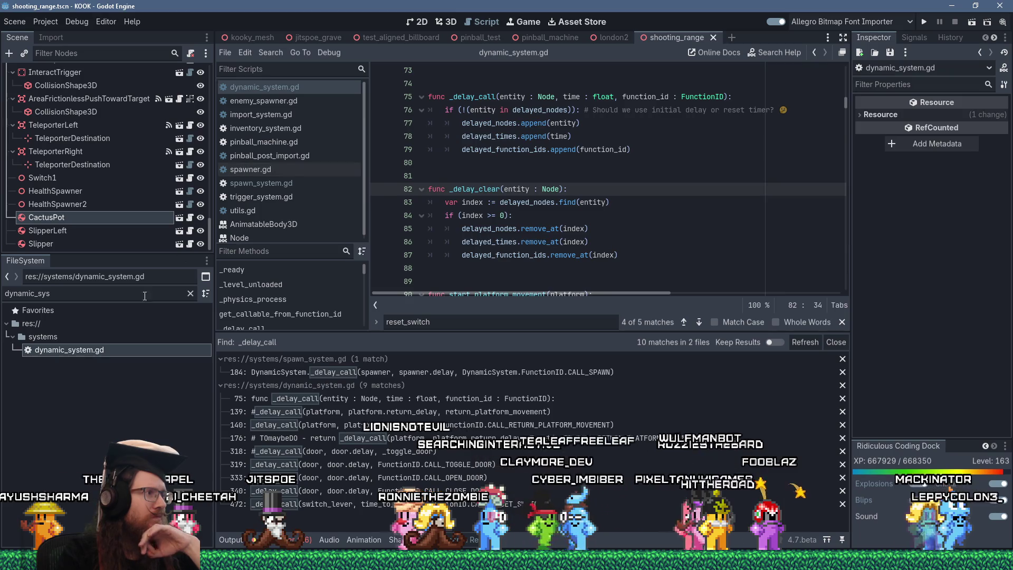
Filter files for 'library' and show the import settings of library1.bsp.
click(27, 293)
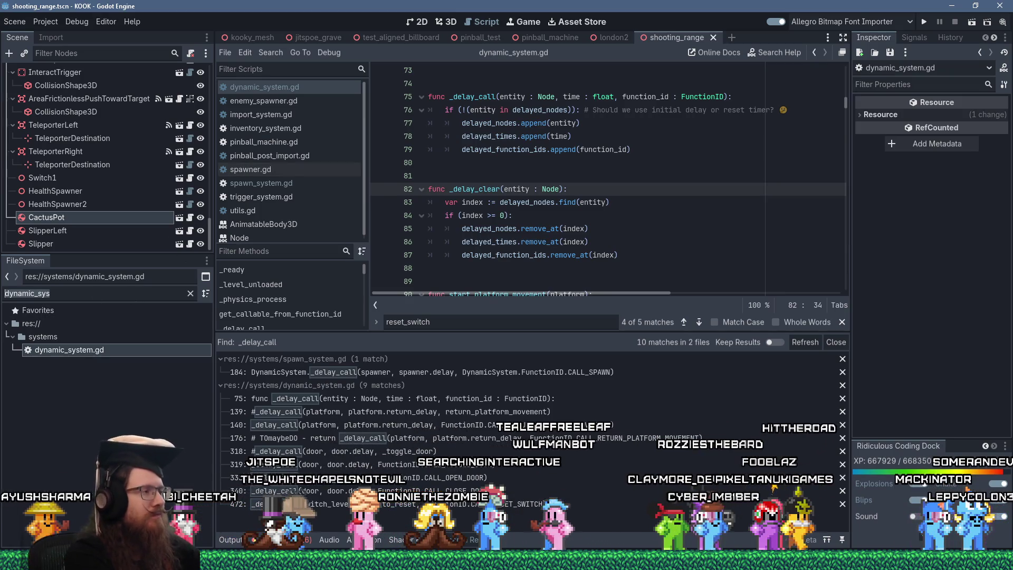
text(library)
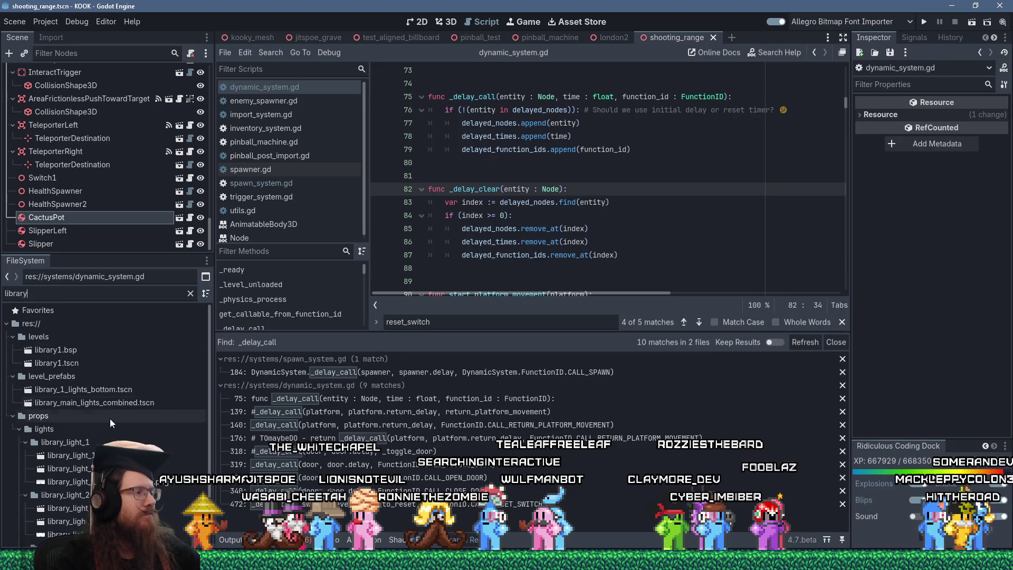
click(75, 351)
click(51, 38)
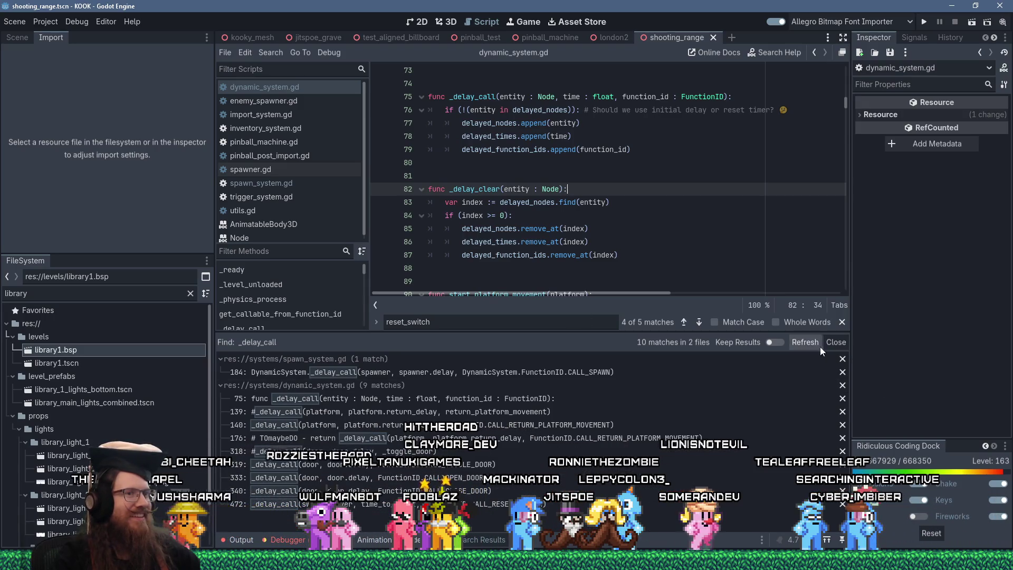
Close the reset_switch find bar and launch the KOOK debug build.
click(640, 216)
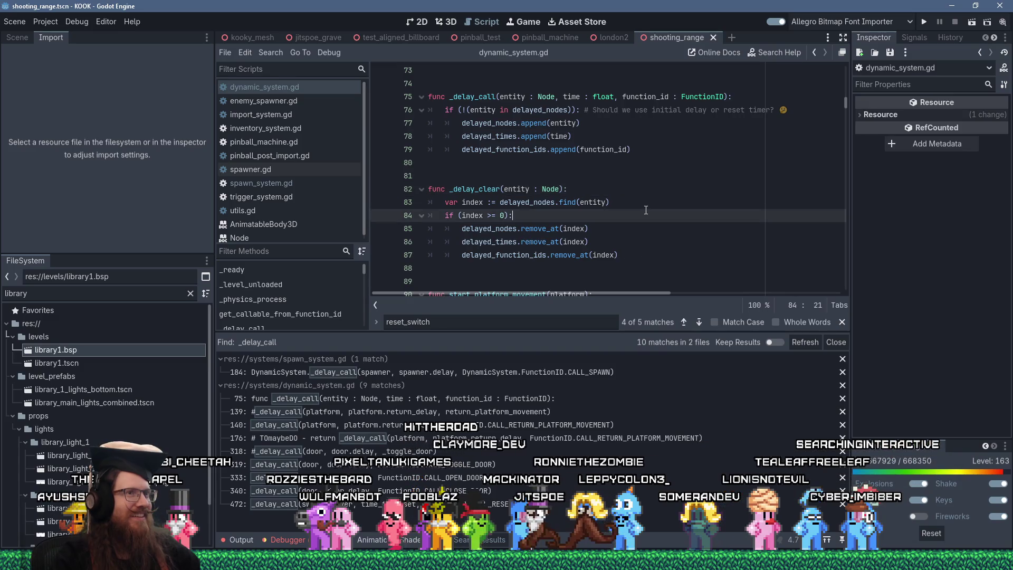
click(843, 322)
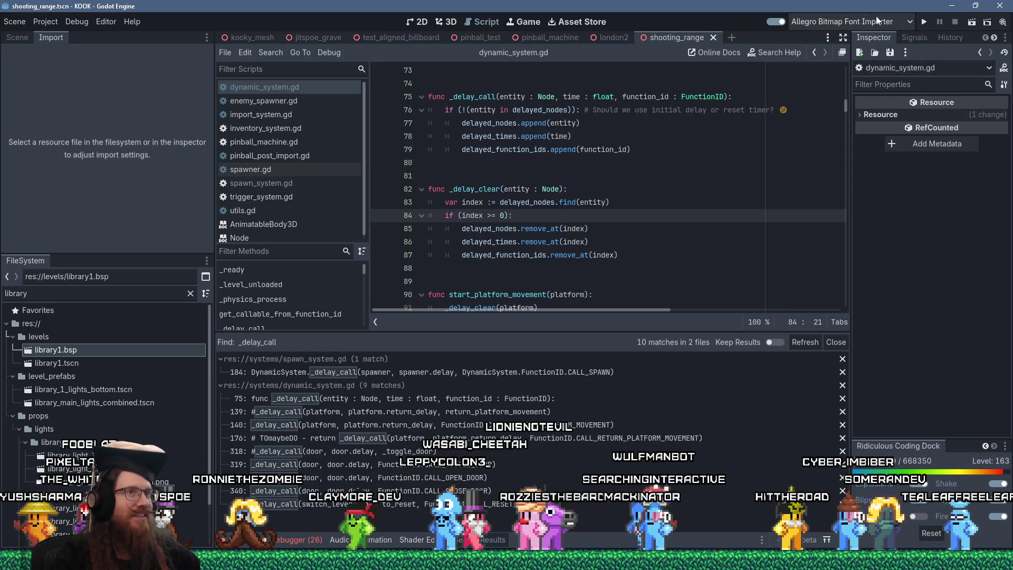
click(926, 25)
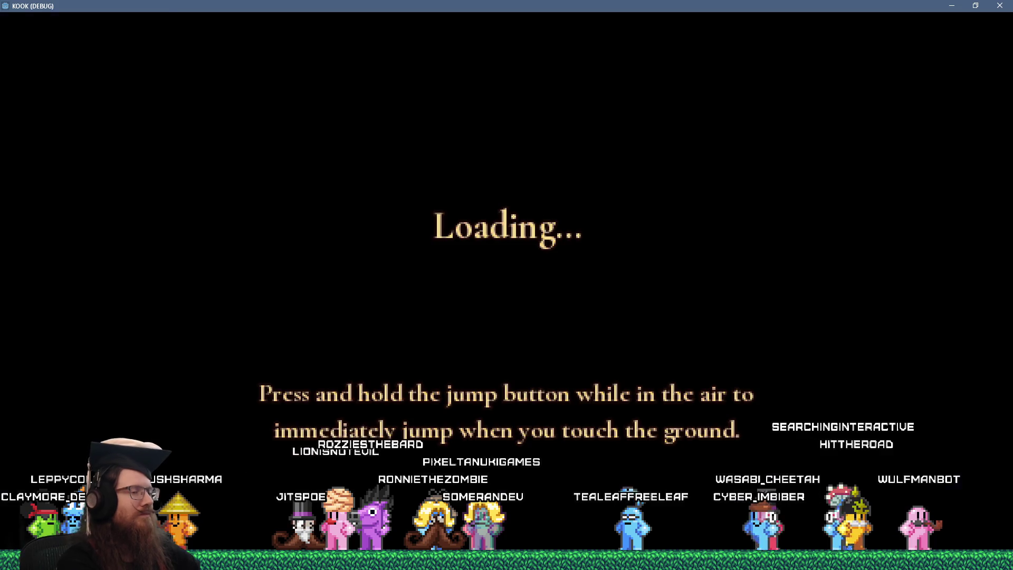
Load the library1 map from the in-game console and dismiss the teleport-error console.
text(map library1)
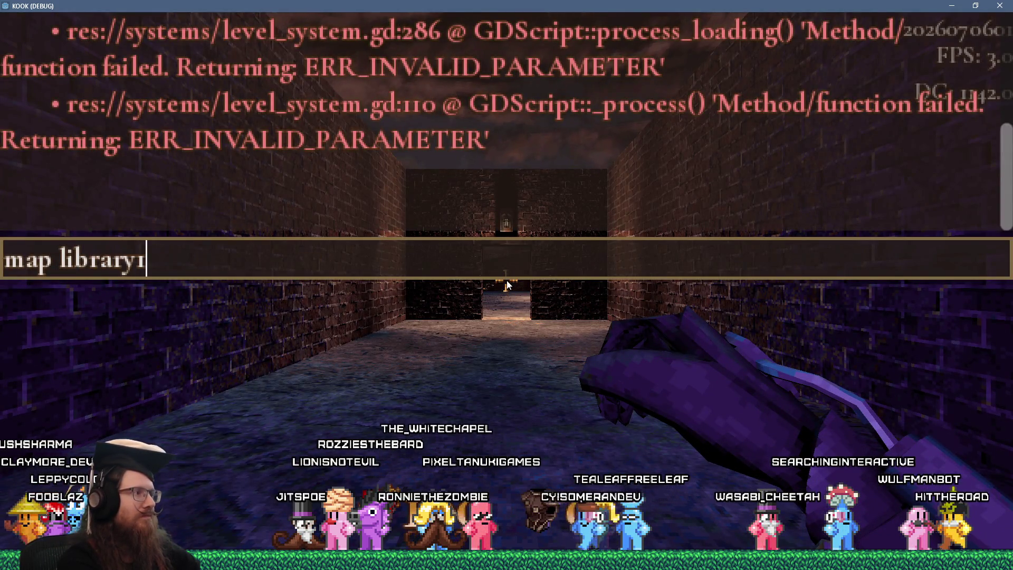
key(Return)
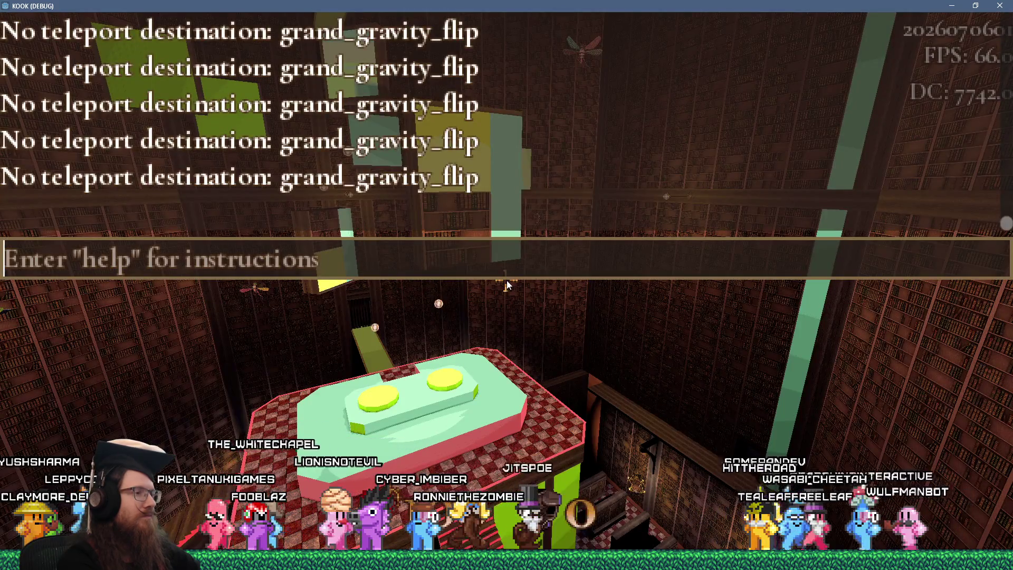
key(Escape)
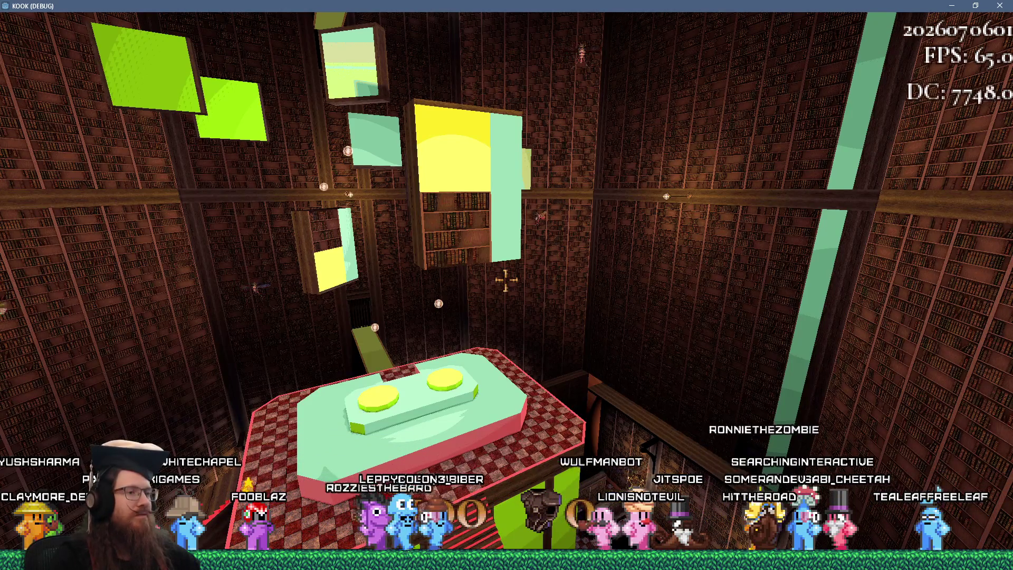
Run noclip in the in-game console, then enter quit to close the debug game.
key(grave)
text(noclip)
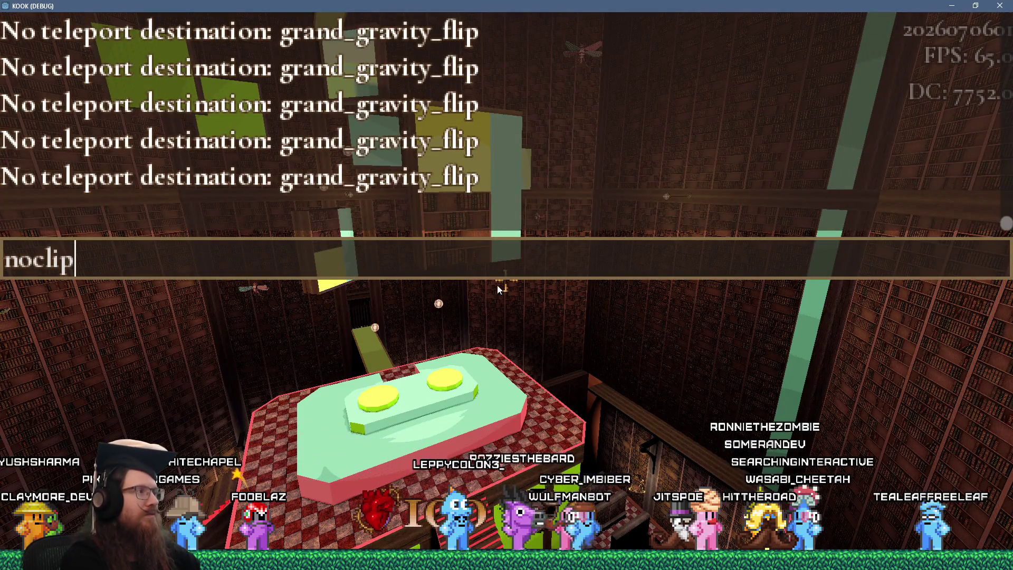
key(Return)
key(grave)
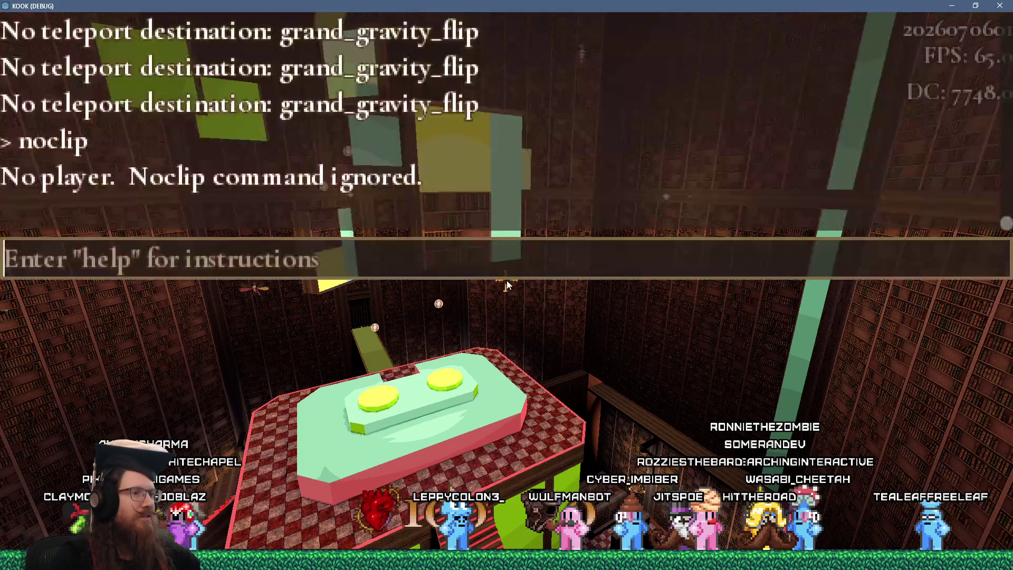
text(quit)
key(Return)
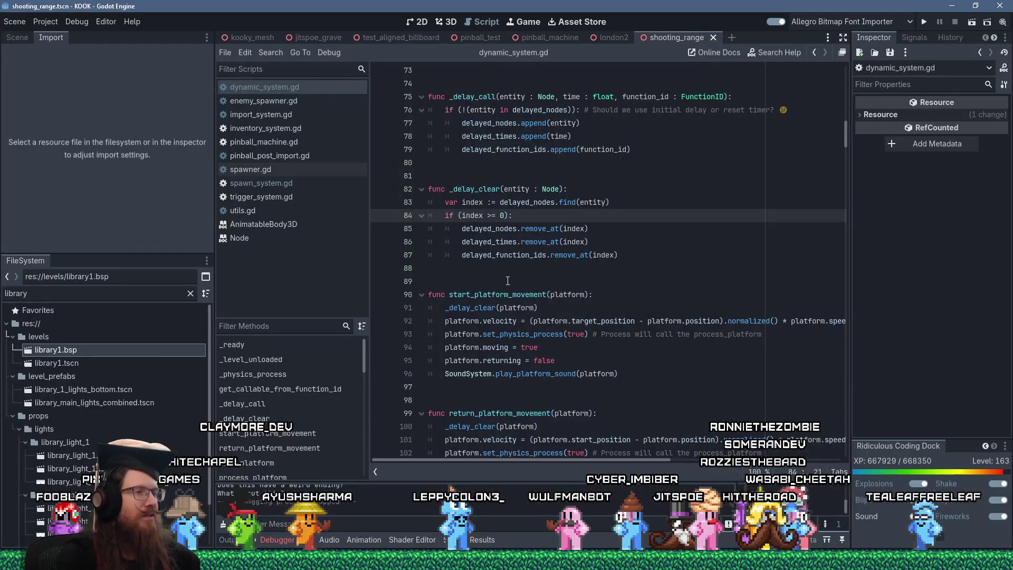
Open library1.tscn from res://levels in the FileSystem dock.
scroll(515, 278, down, 3)
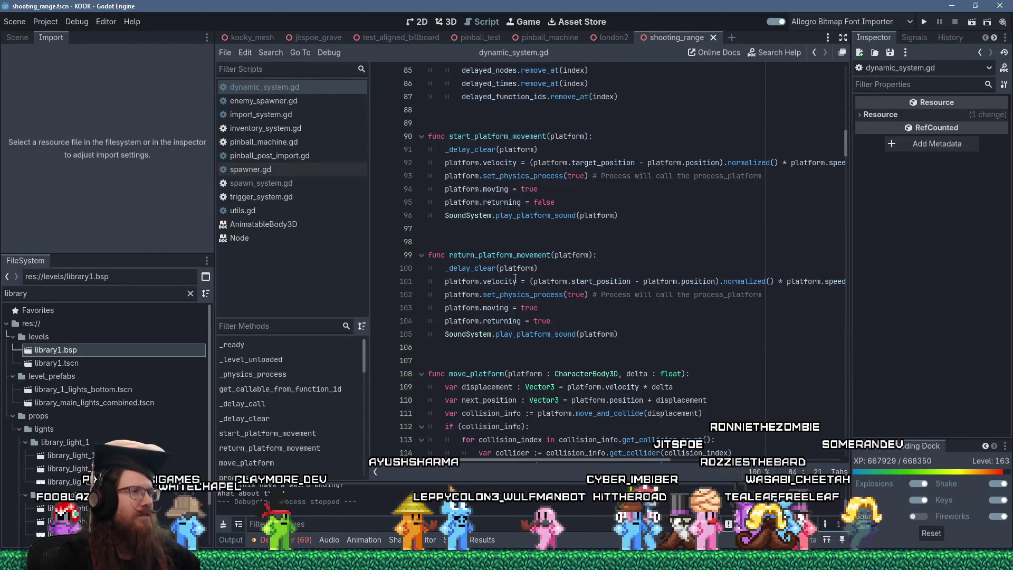
scroll(515, 278, up, 5)
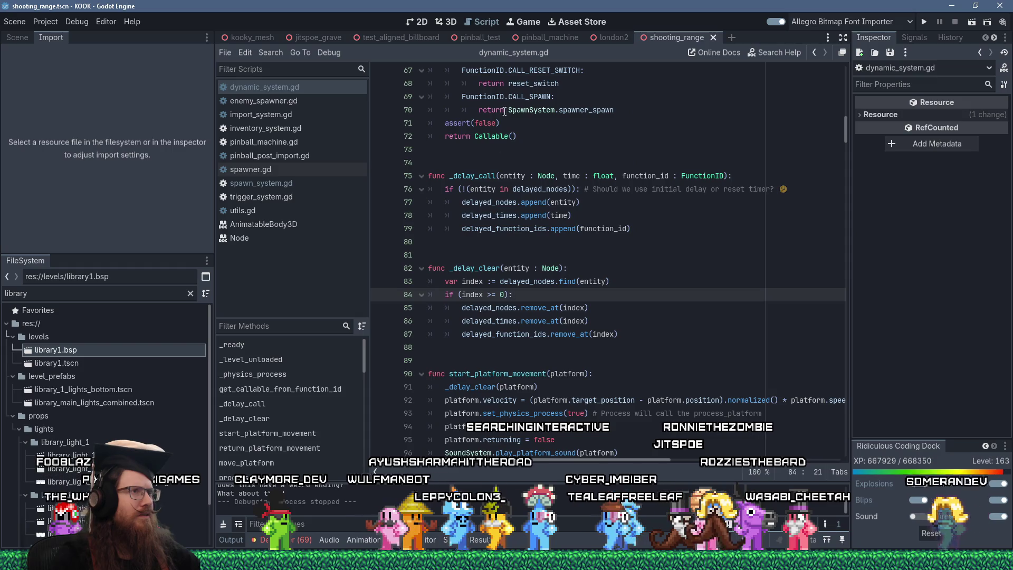
click(77, 362)
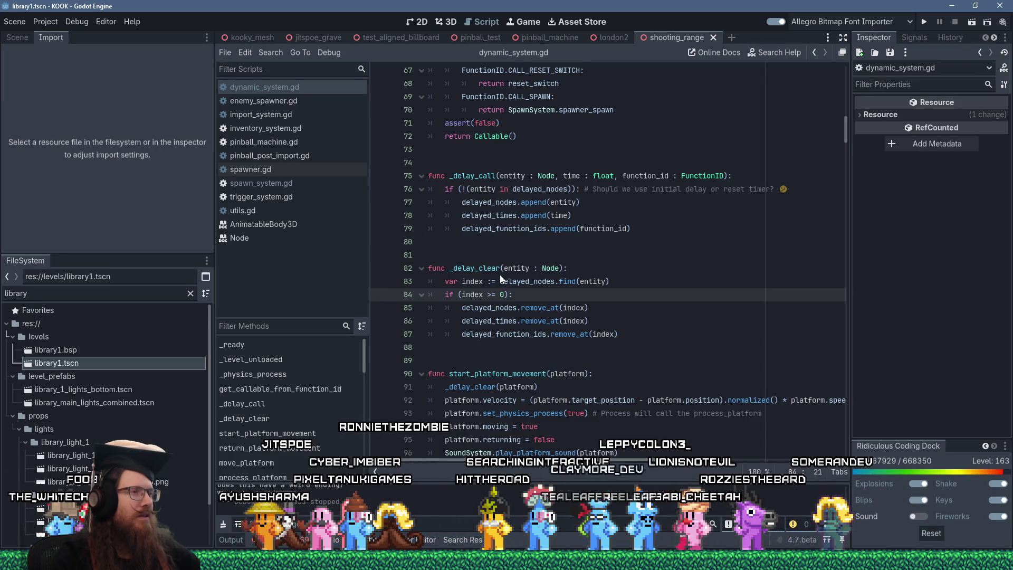
Move the camera inside the library structure and show the scene's node tree.
scroll(499, 275, down, 5)
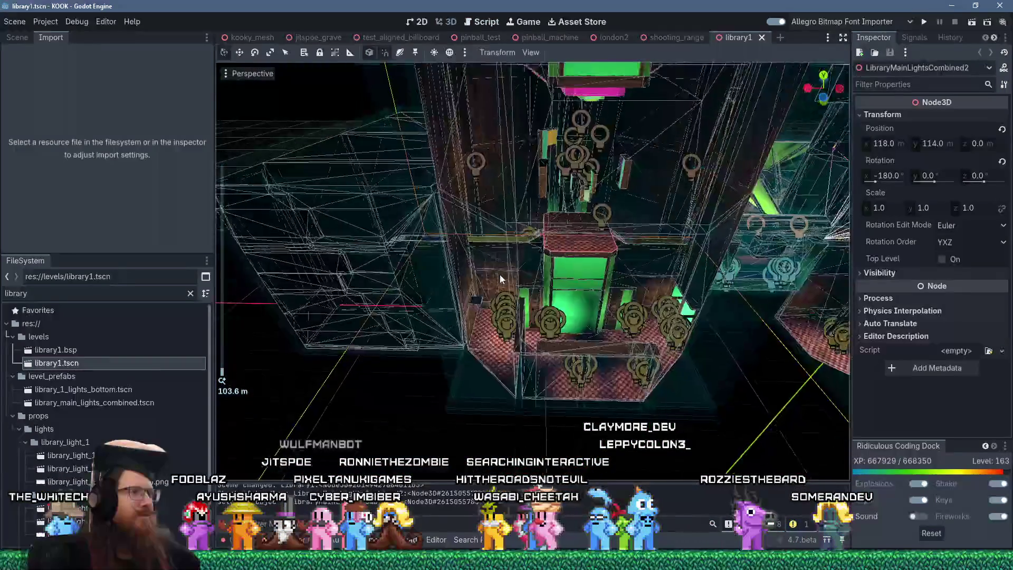
mouse_move(606, 300)
mouse_down()
mouse_move(642, 211)
mouse_move(580, 245)
mouse_move(406, 187)
mouse_move(445, 205)
mouse_move(689, 248)
mouse_move(680, 253)
mouse_up()
click(17, 37)
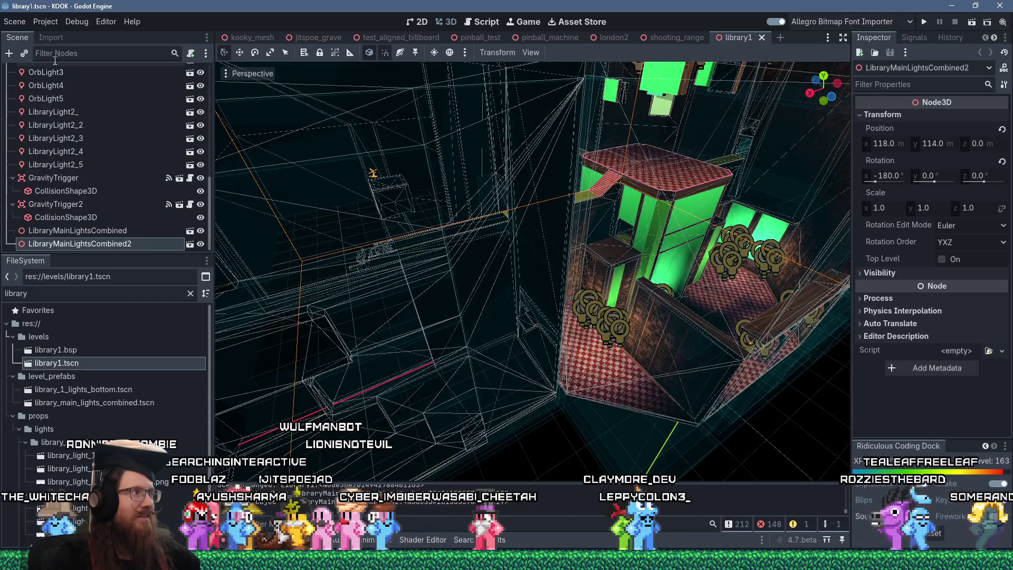
scroll(204, 78, up, 10)
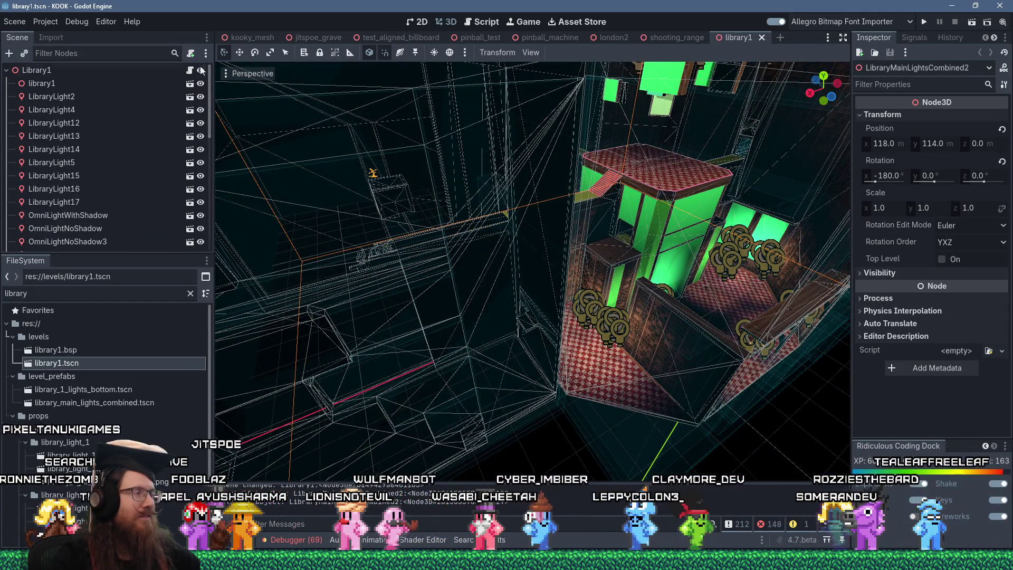
scroll(95, 132, down, 5)
scroll(63, 95, up, 5)
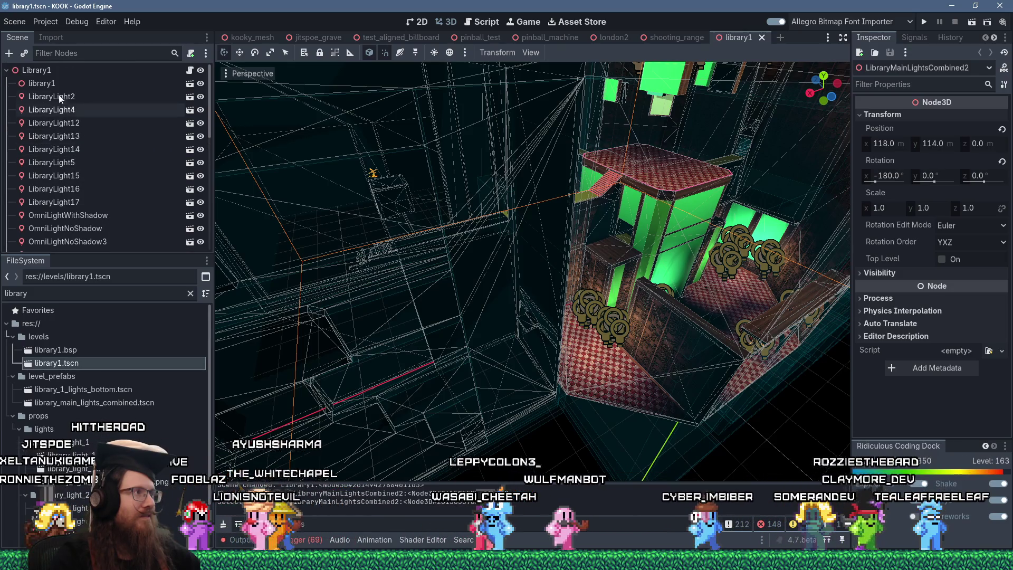
Select the library1 child node and open its library1.bsp scene, choosing Open Anyway.
click(52, 71)
click(72, 53)
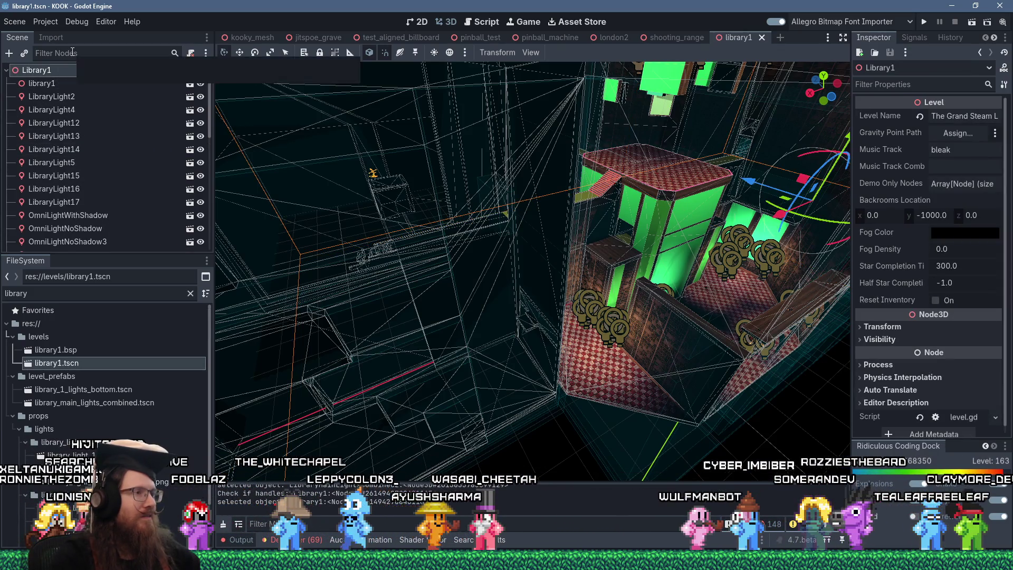
text(p)
key(BackSpace)
key(BackSpace)
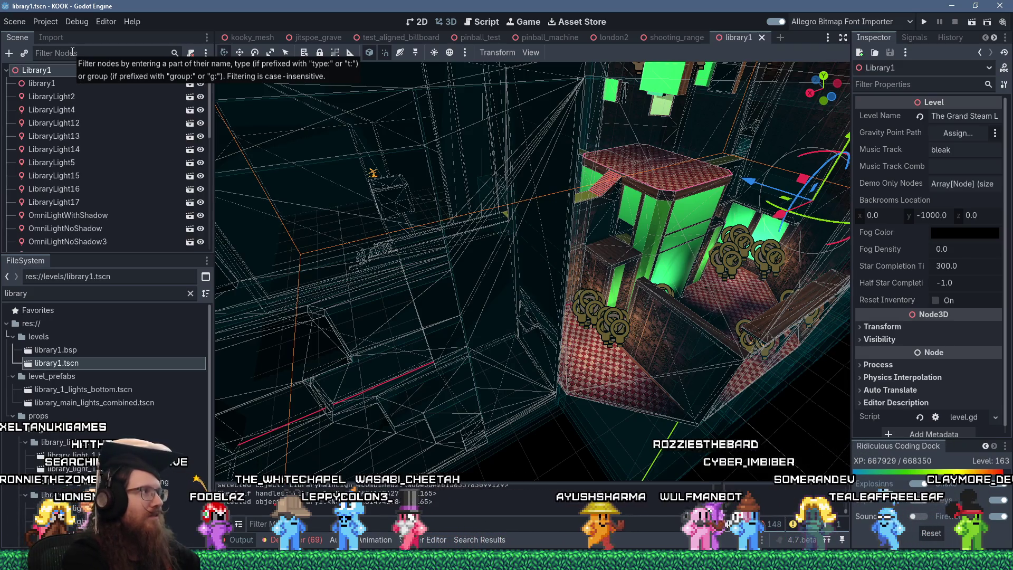
click(73, 86)
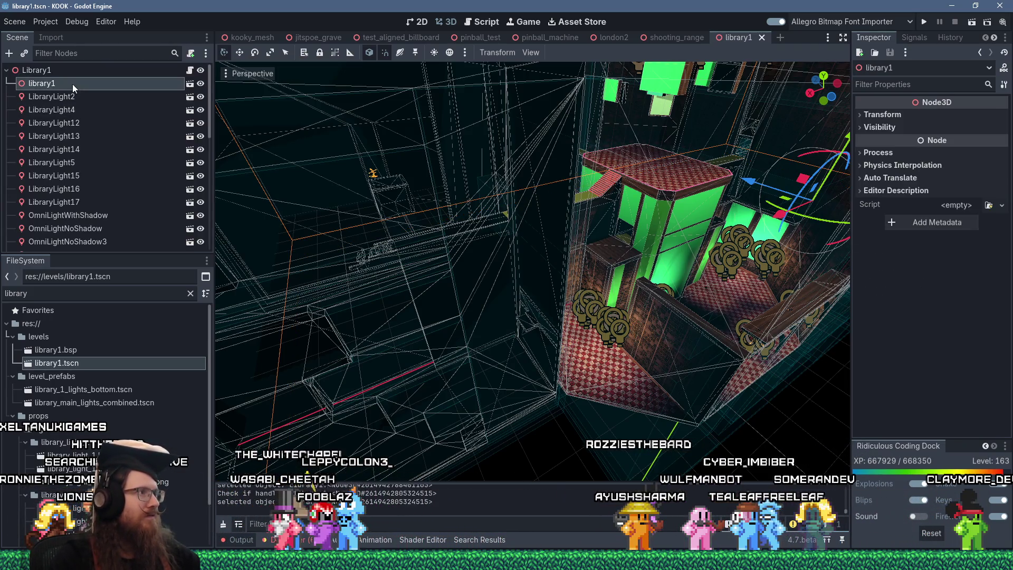
click(190, 84)
click(492, 300)
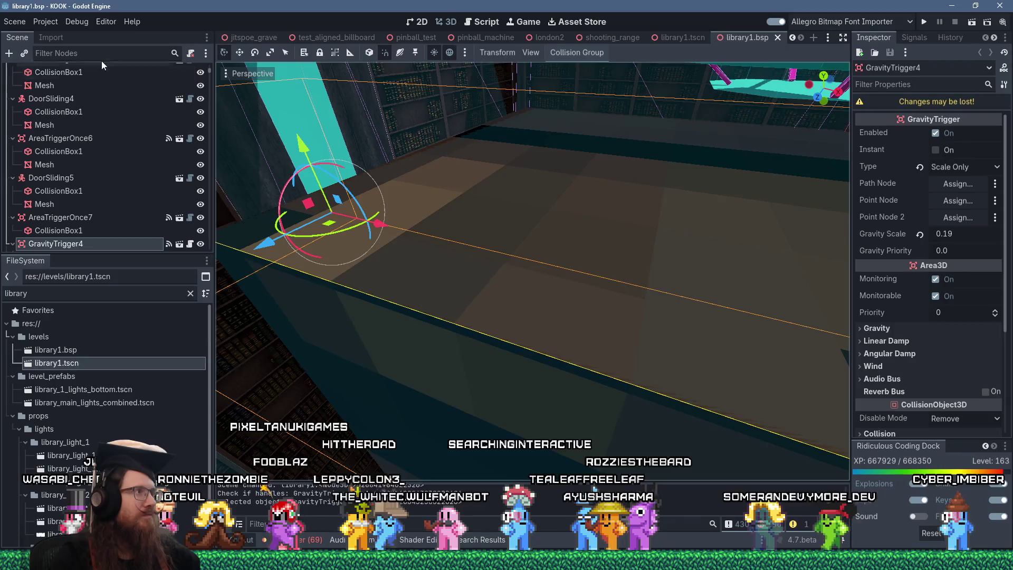
Filter scene nodes by 'player' and frame the PlayerSpawnPoint in the 3D view.
click(109, 53)
text(player)
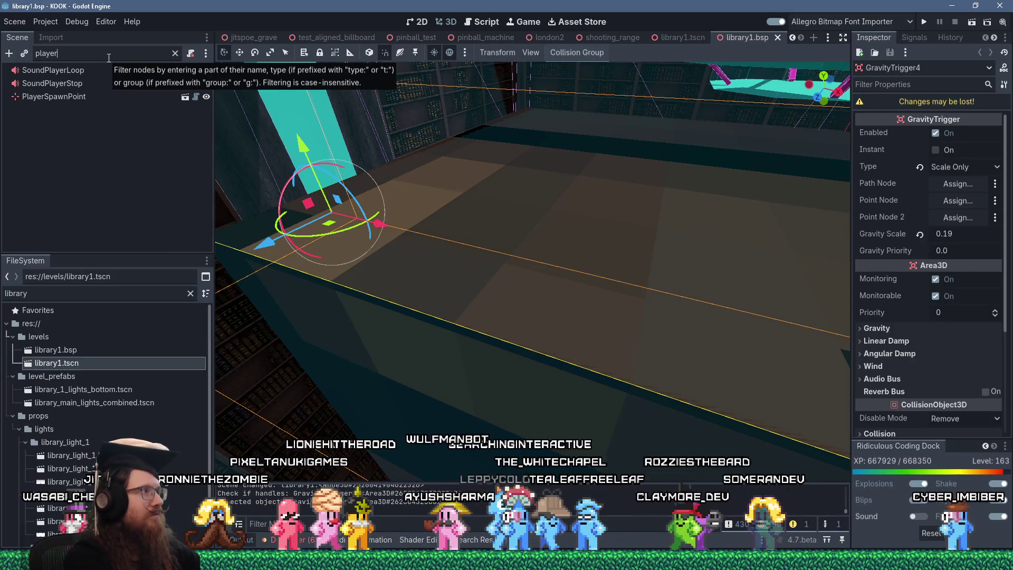
double_click(63, 98)
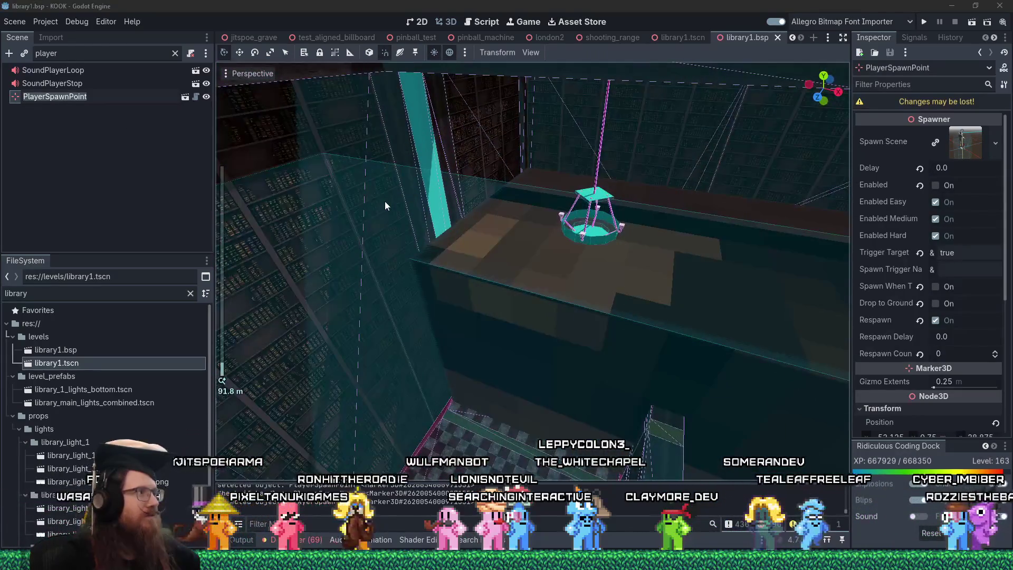
key(F2)
text(f)
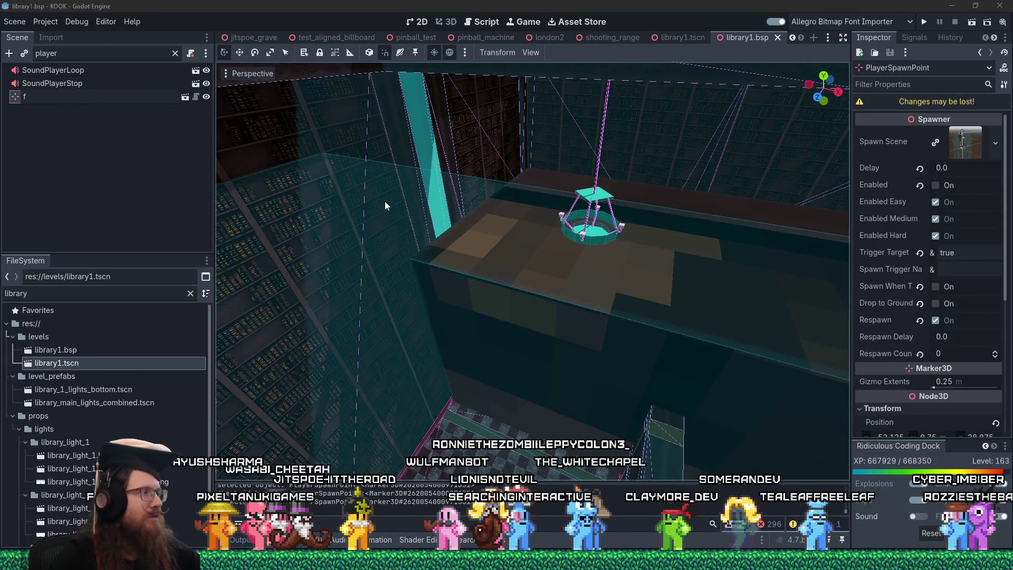
key(Escape)
key(f)
key(f)
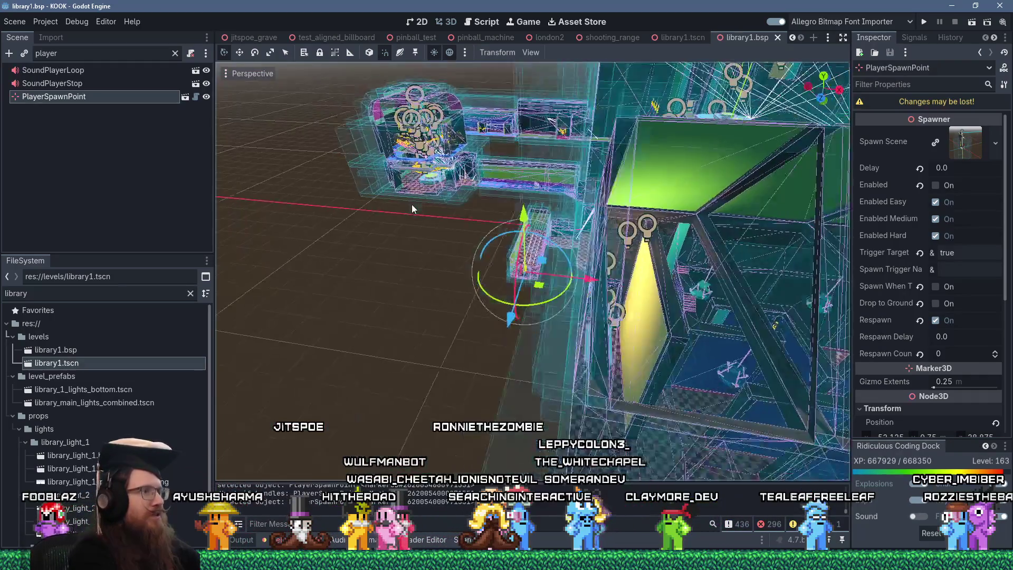
scroll(446, 315, up, 5)
scroll(446, 316, up, 5)
mouse_move(445, 315)
mouse_down()
mouse_move(694, 256)
mouse_move(622, 272)
mouse_move(609, 334)
mouse_move(656, 328)
mouse_up()
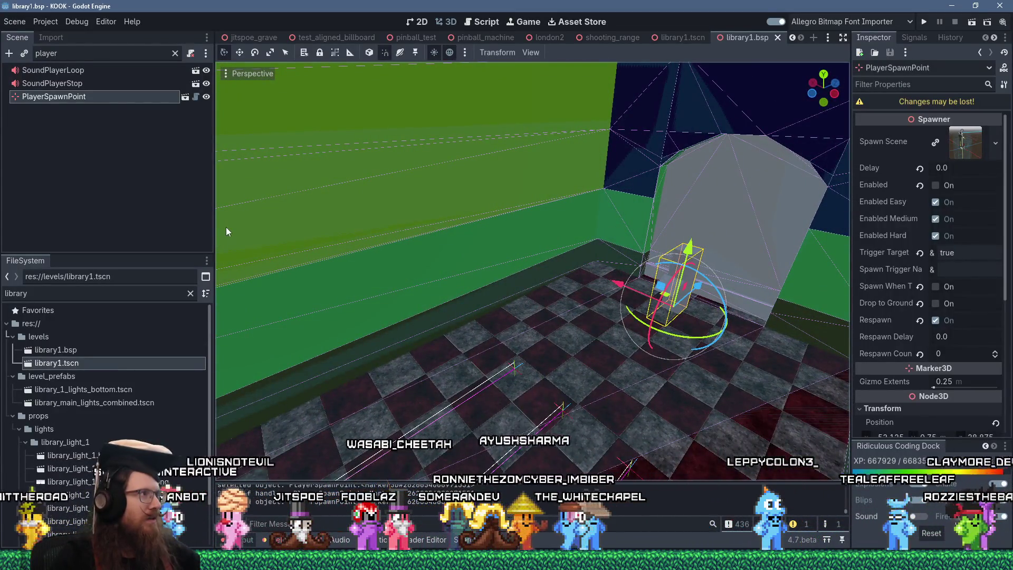
Close the library1.bsp scene with Ctrl+W and return to the script editor.
mouse_move(615, 41)
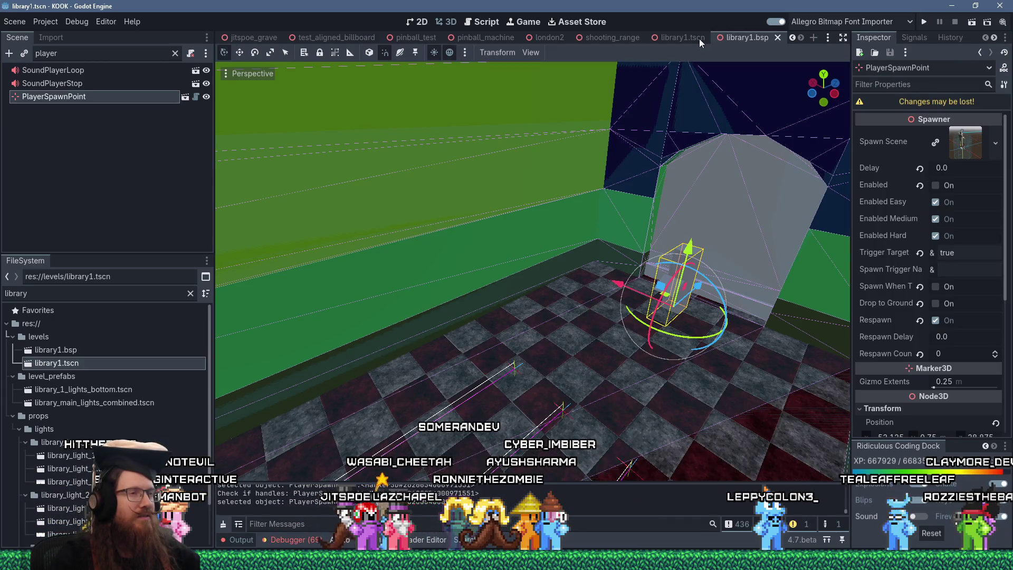
key(ctrl+w)
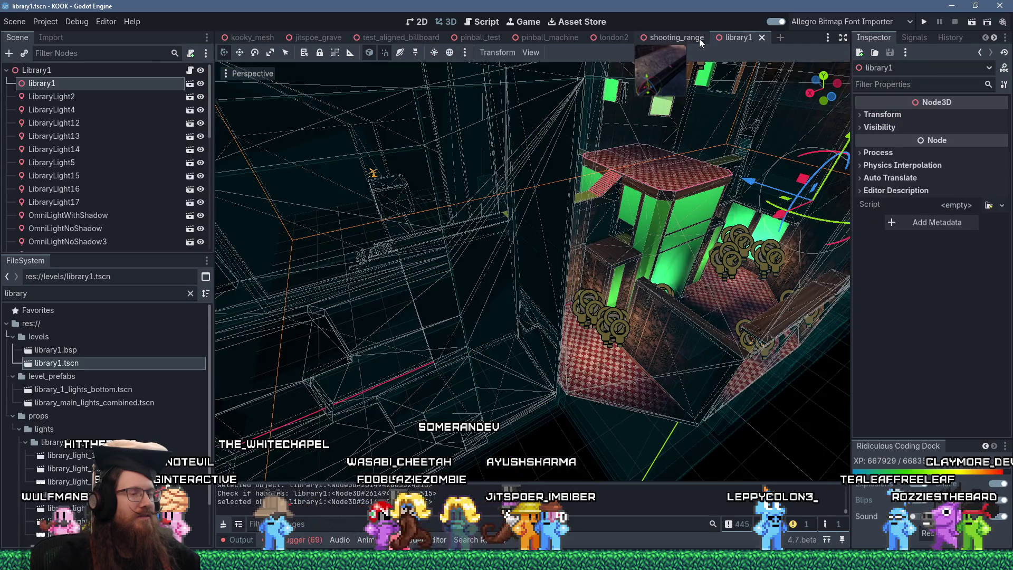
click(479, 21)
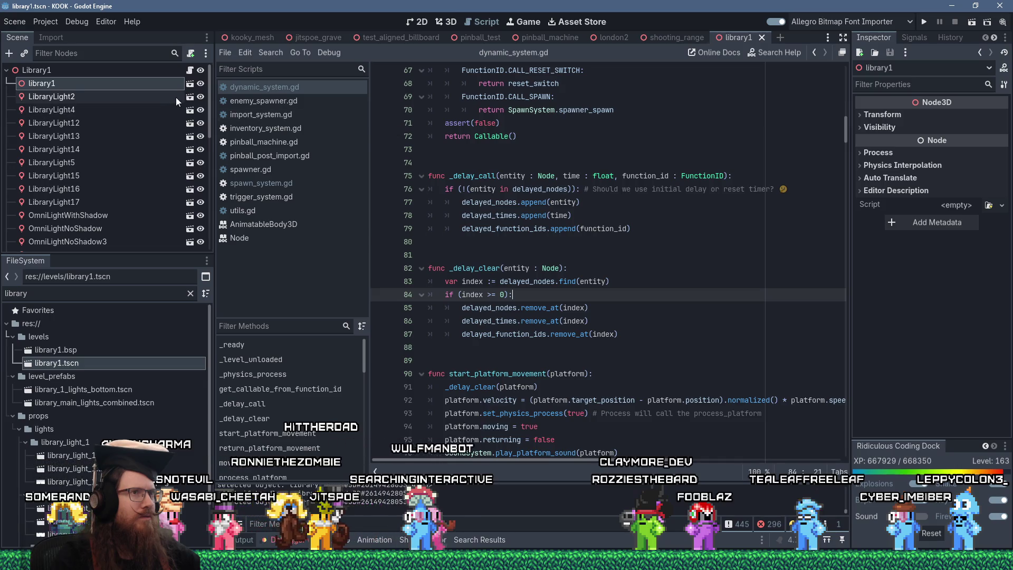
Filter the FileSystem for 'player sp' and open player_spawn_point.gd.
scroll(474, 209, up, 2)
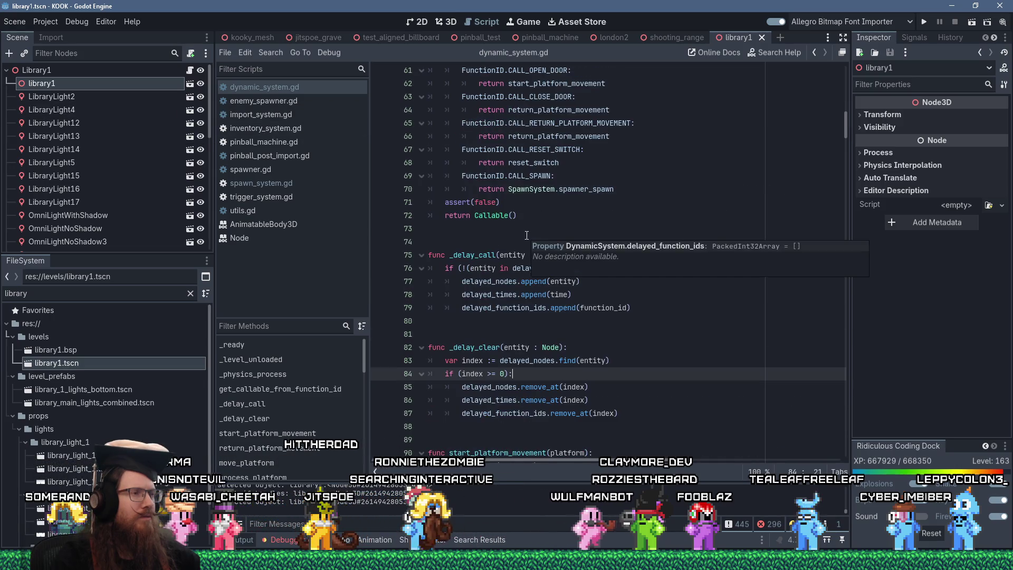
scroll(522, 235, down, 5)
scroll(526, 236, up, 3)
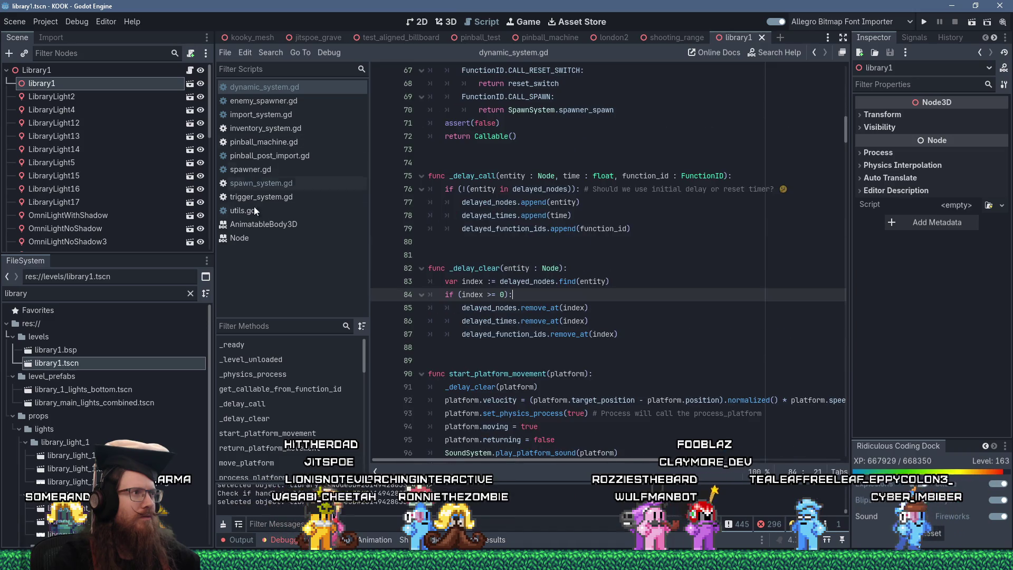
click(88, 294)
key(ctrl+a)
text(player sp)
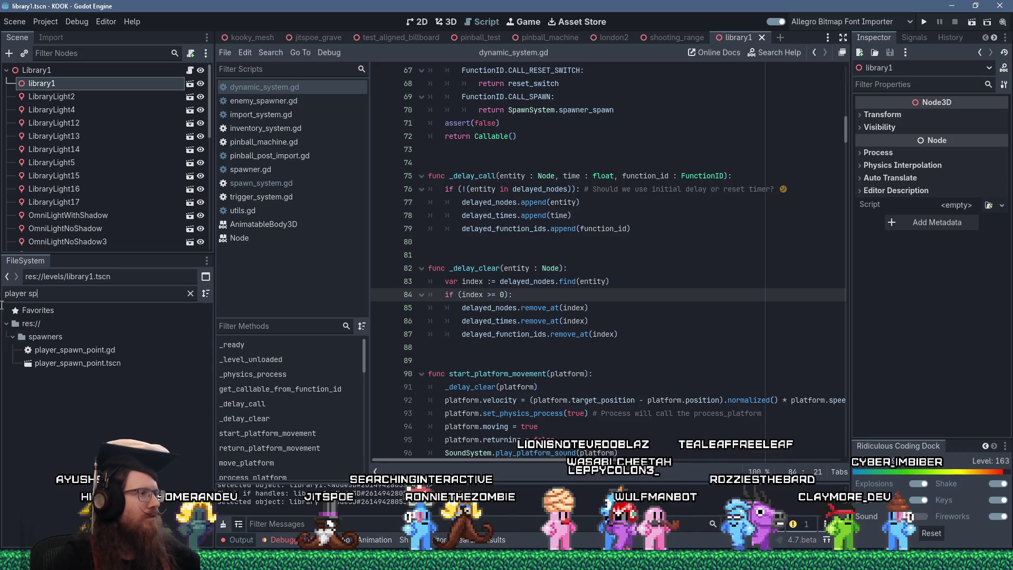
double_click(84, 350)
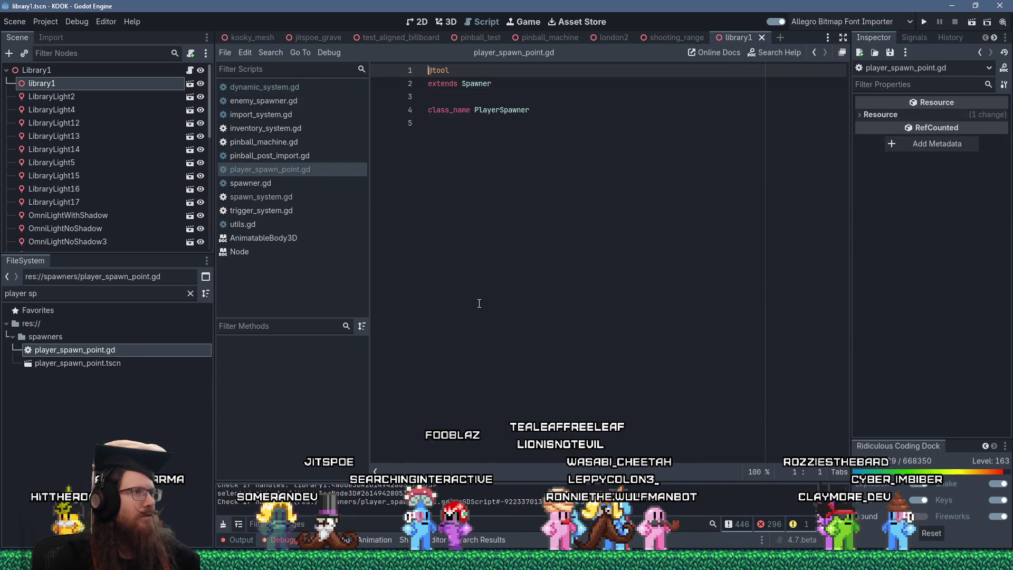
Search the project for PlayerSpawner and breakpoint line 101 of spawn_system.gd.
double_click(490, 115)
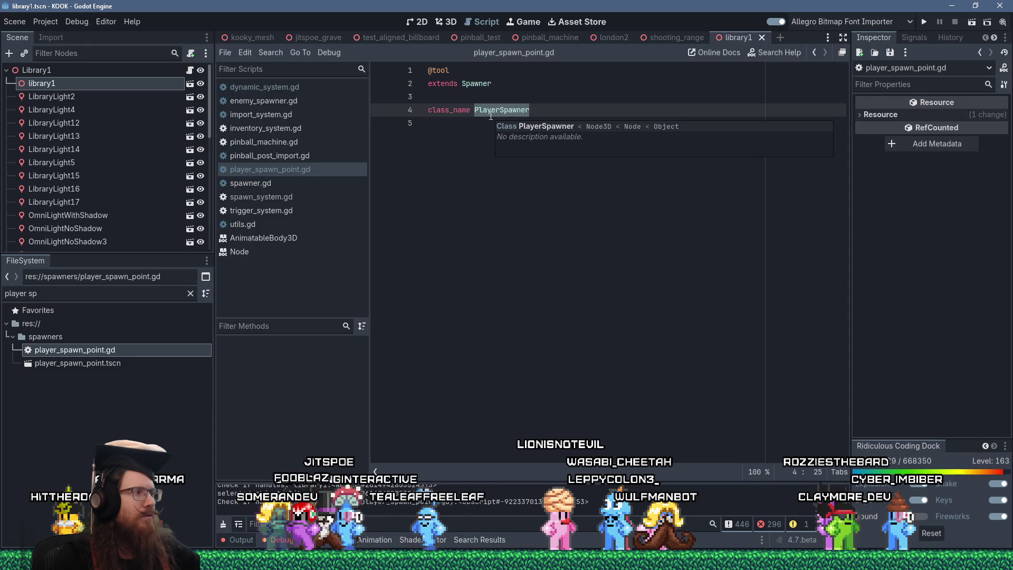
click(267, 53)
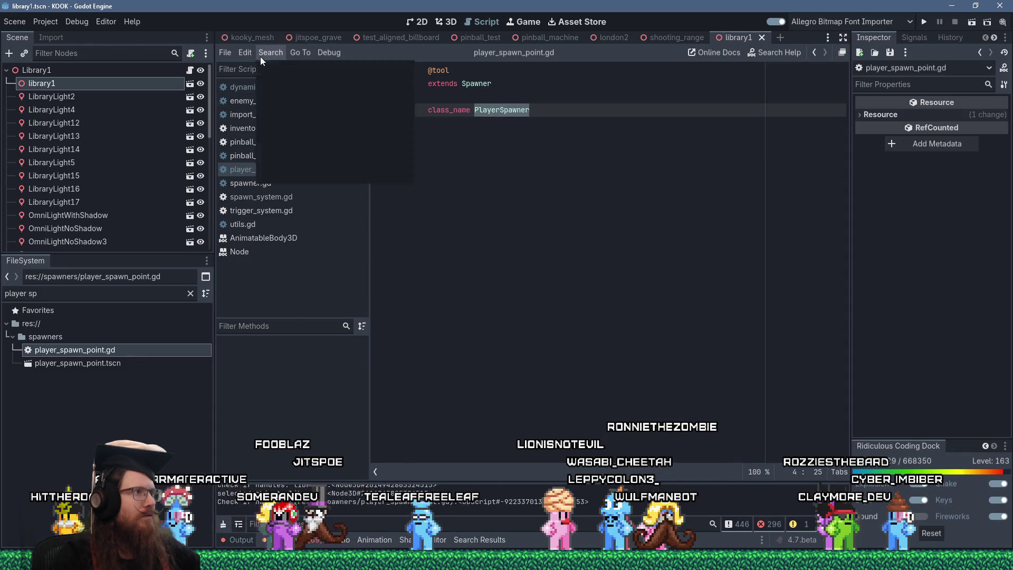
click(305, 127)
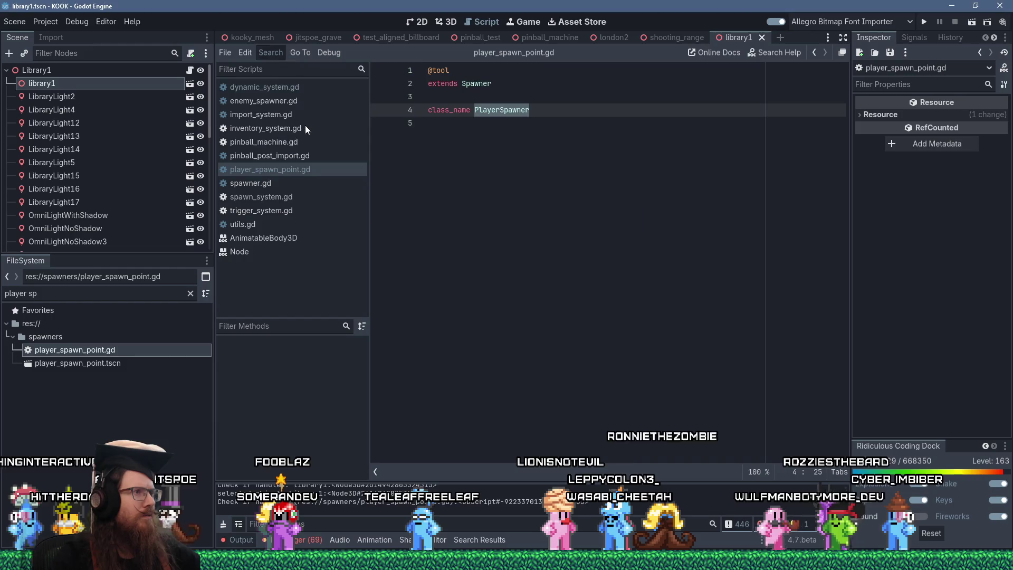
click(511, 338)
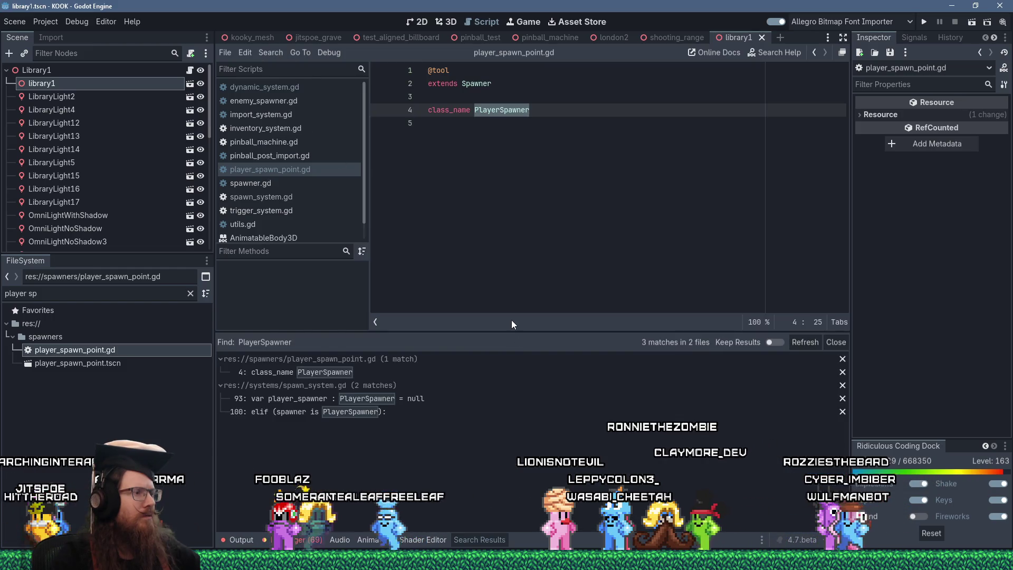
click(445, 409)
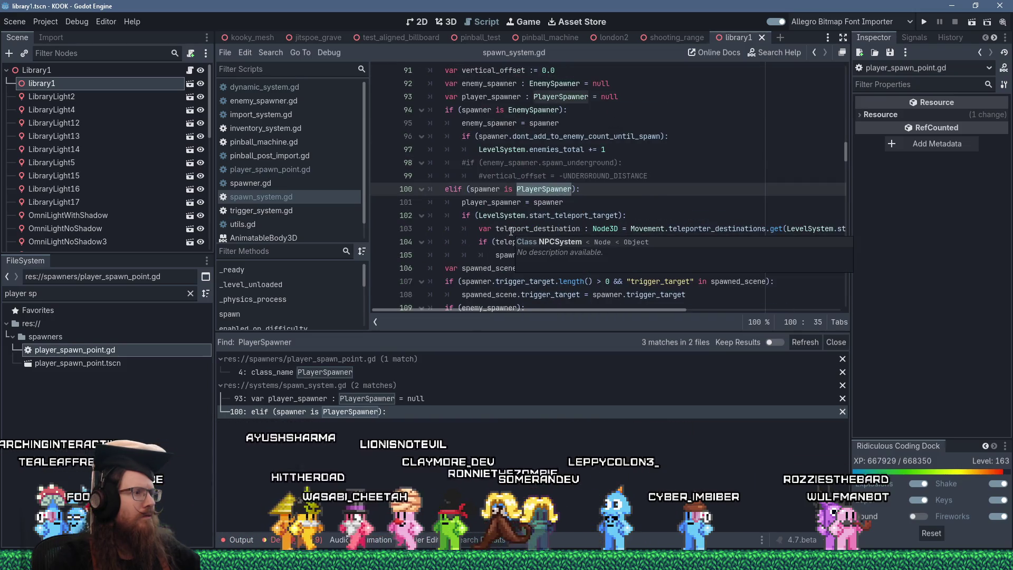
click(469, 203)
click(379, 203)
Run the game with F5, check the in-game console's teleport warnings, then close the game.
key(F5)
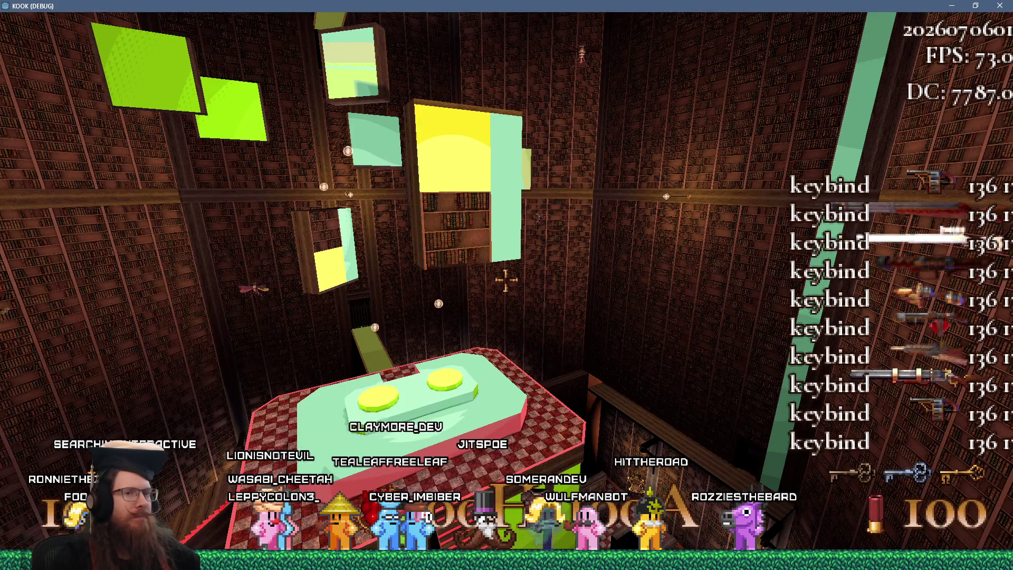
key(grave)
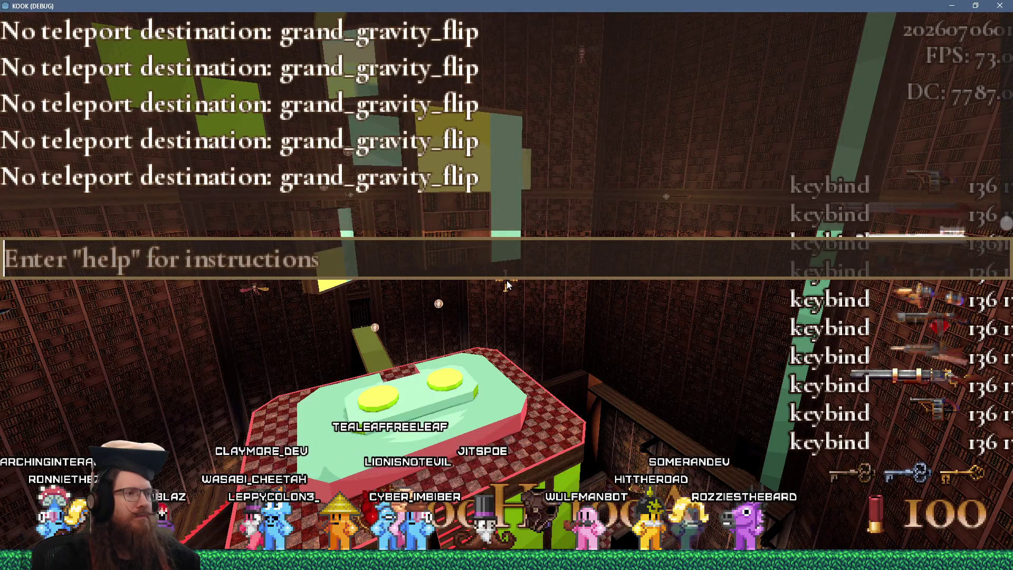
key(grave)
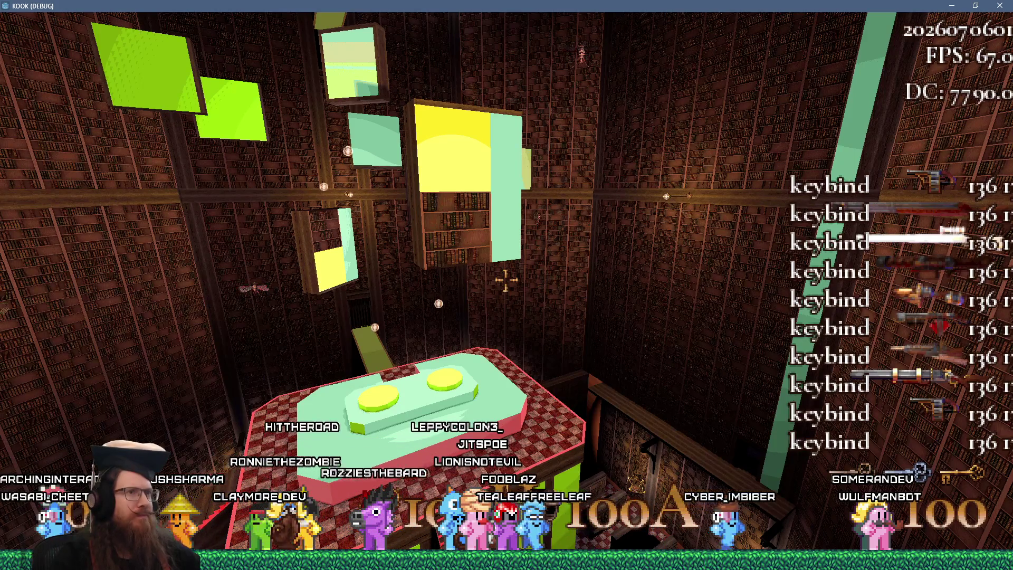
key(grave)
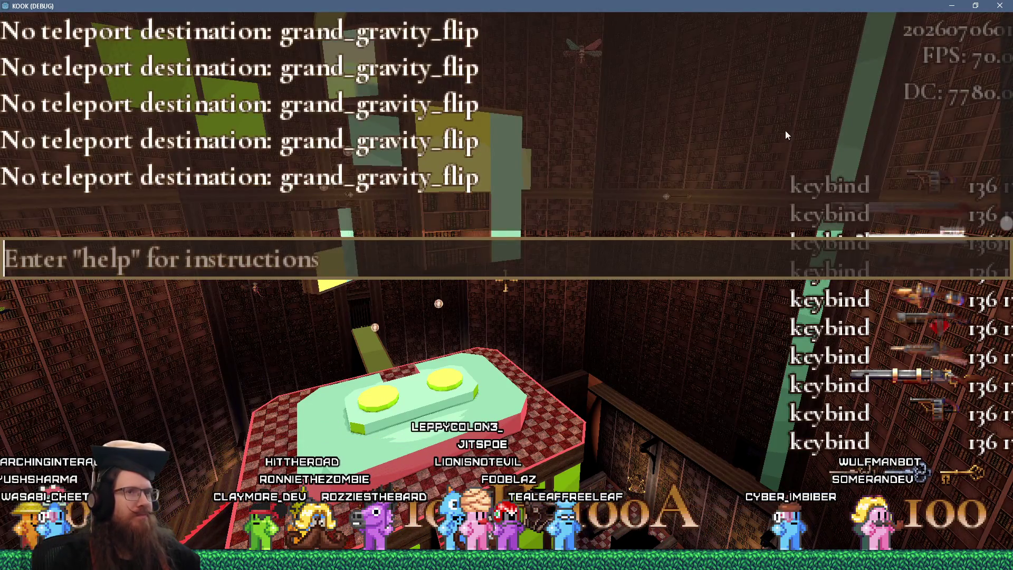
click(1001, 6)
scroll(599, 234, up, 3)
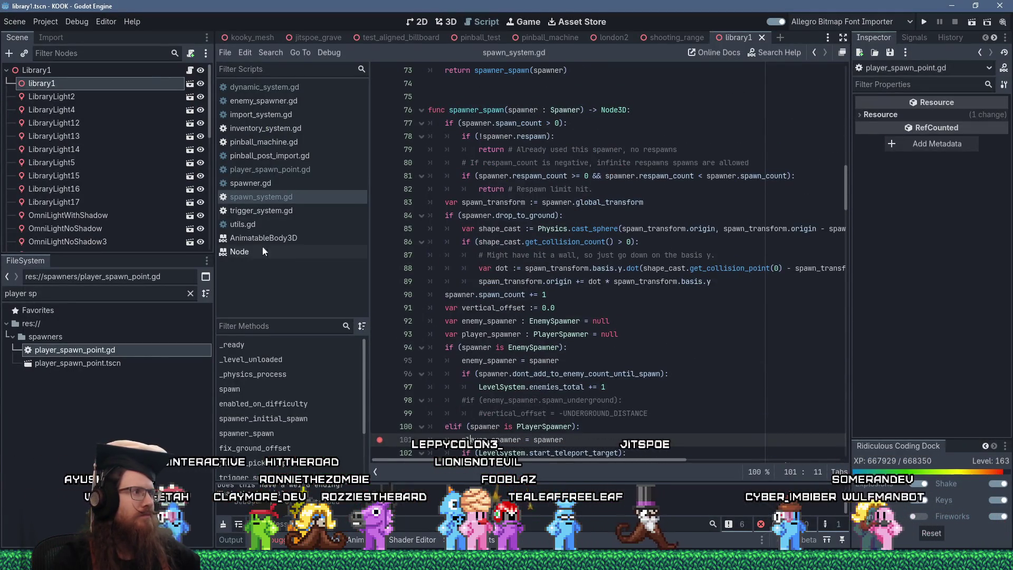
Open library1.bsp, inspect PlayerSpawnPoint in 3D and set its Delay to 0.0.
click(190, 84)
click(523, 309)
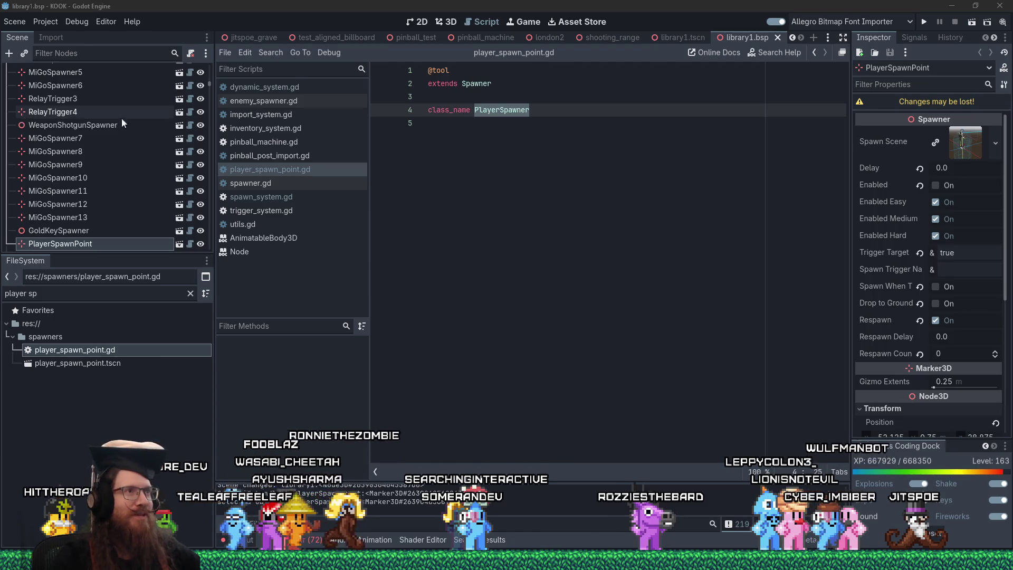
click(447, 22)
drag(644, 225, 655, 214)
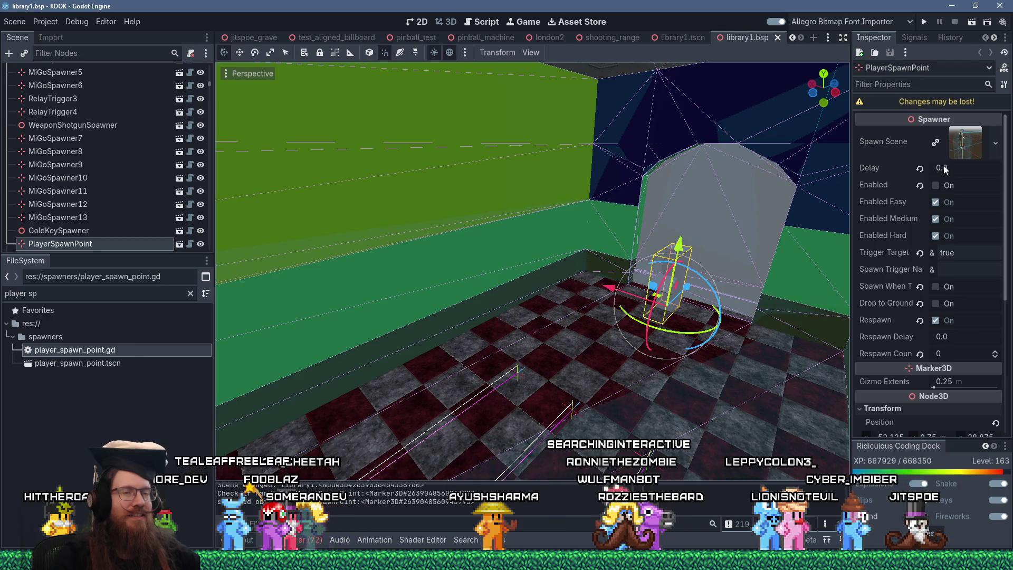
drag(942, 167, 888, 170)
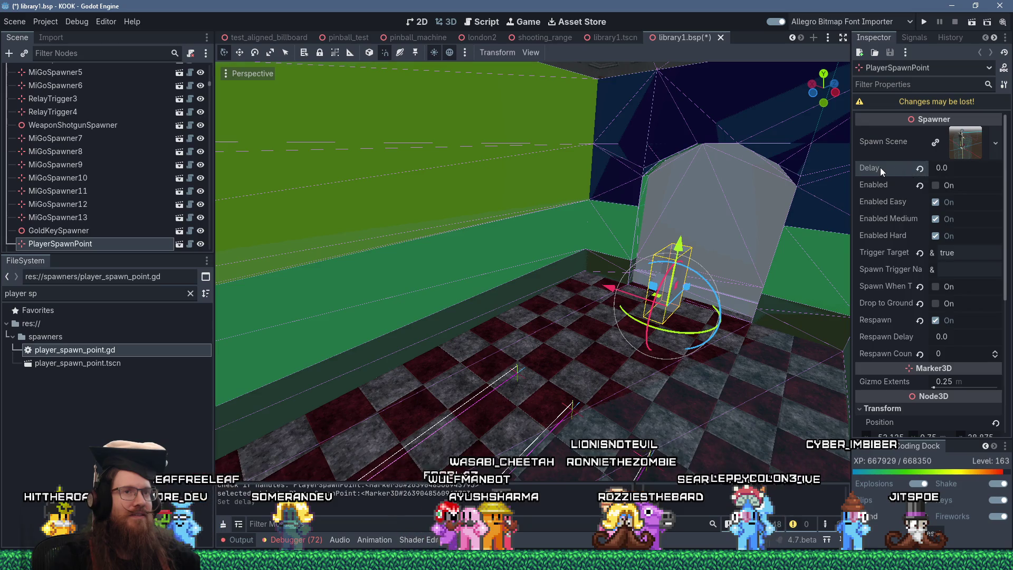
mouse_move(879, 167)
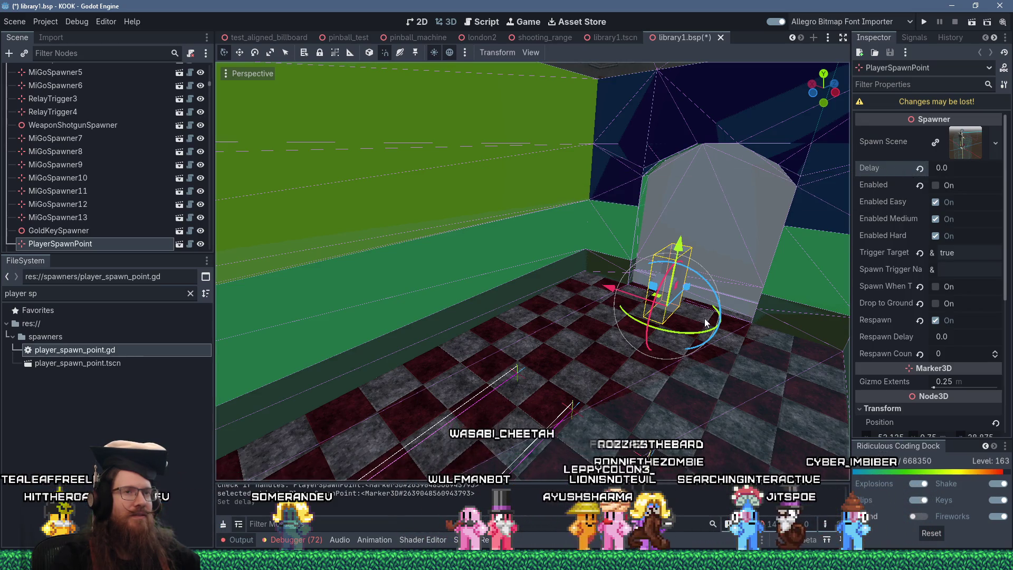
click(491, 25)
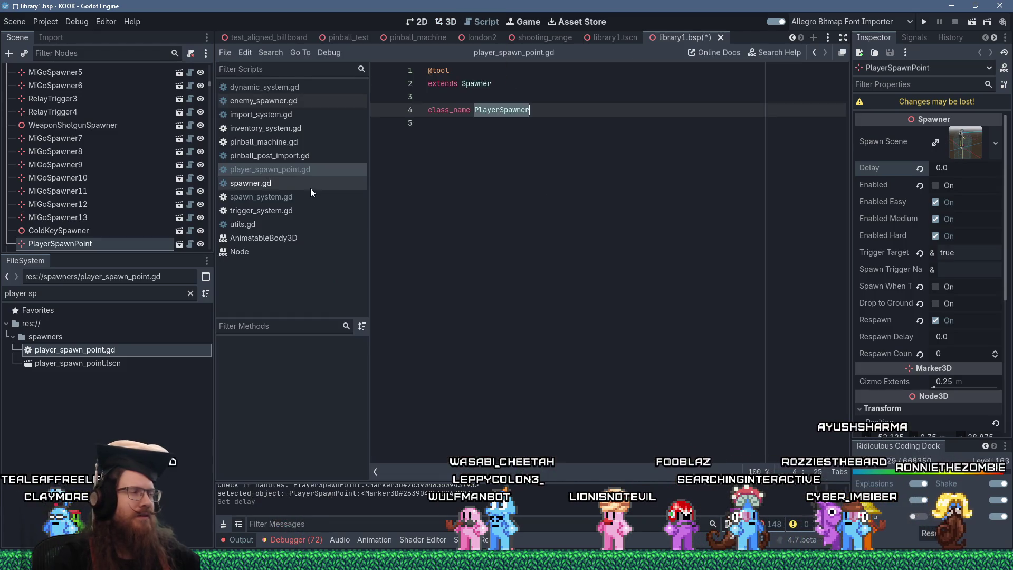
In spawn_system.gd, comment out the .delay lines 181, 183 and 184, then run the game.
click(251, 196)
click(613, 242)
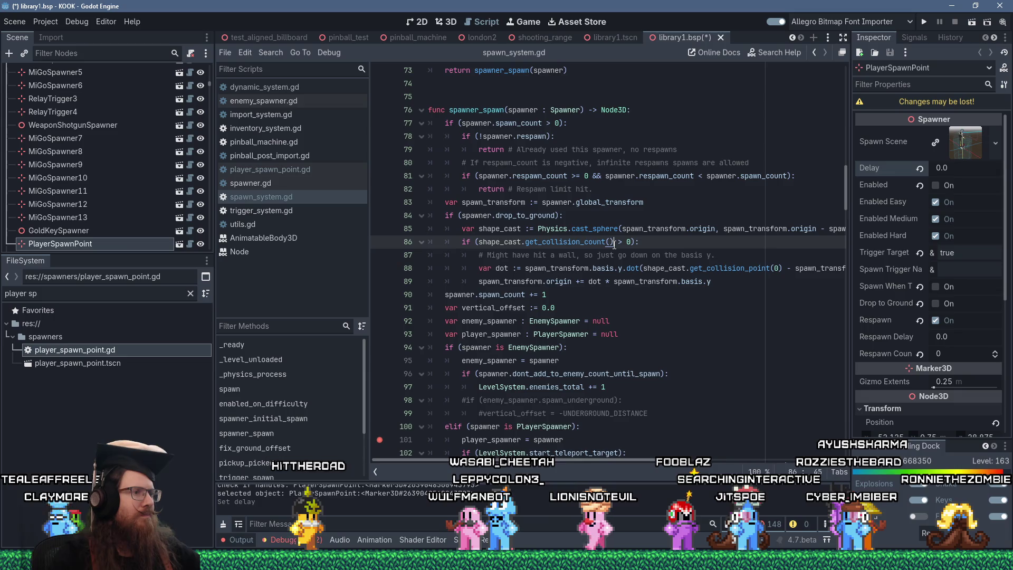
key(ctrl+f)
text(.delay)
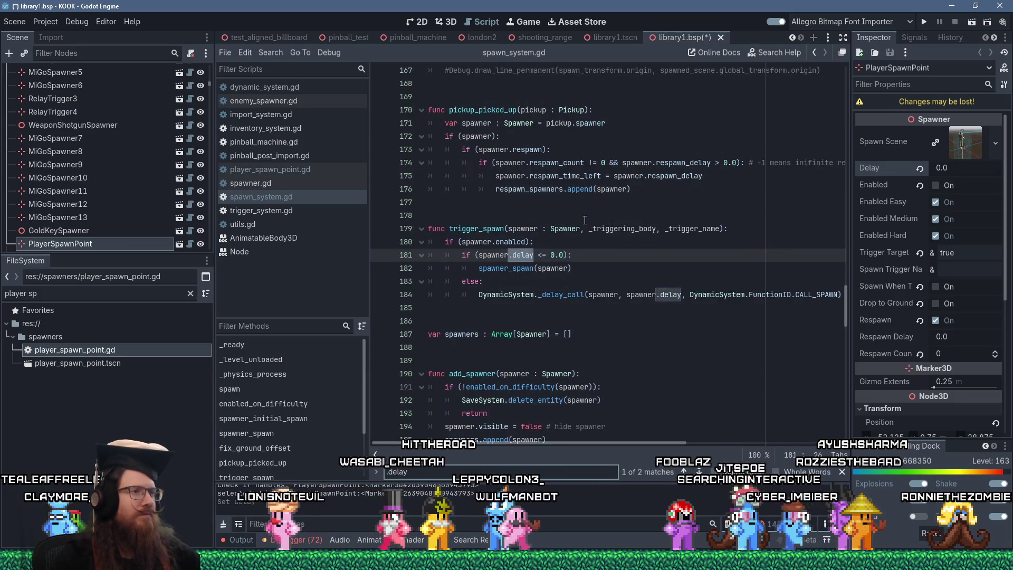
click(461, 255)
text(#)
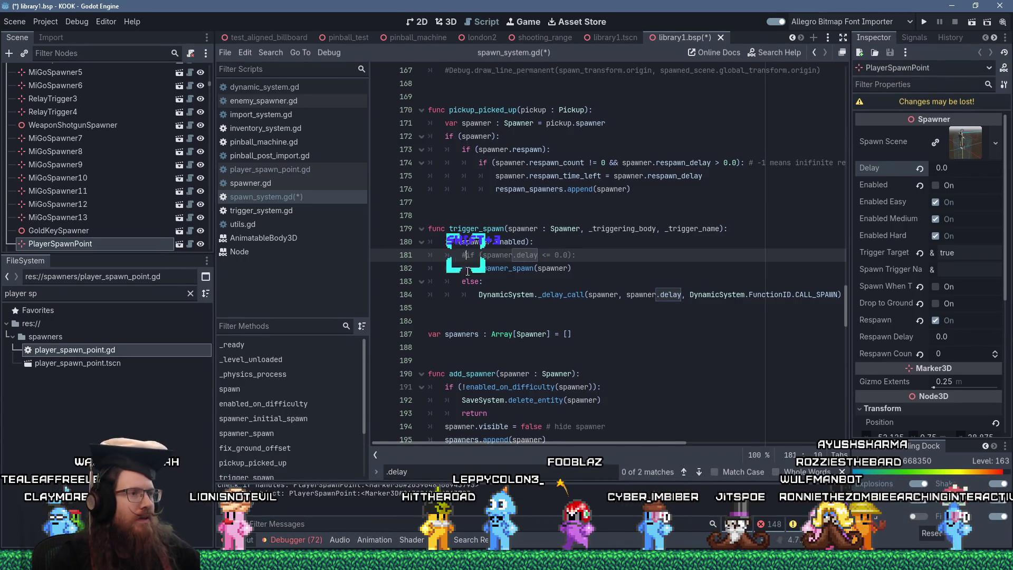
click(459, 281)
text(#)
key(Down)
text(#)
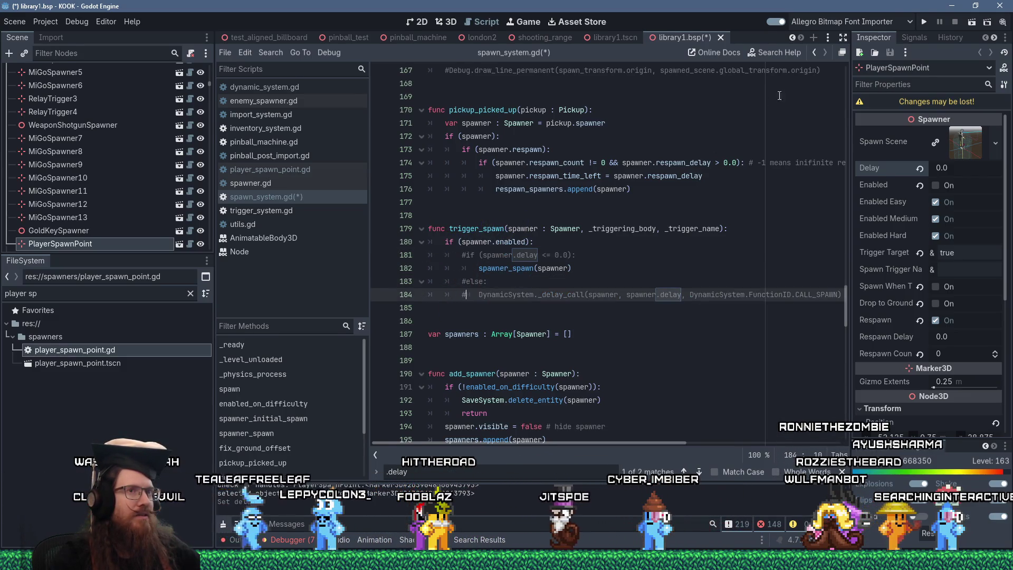
click(927, 19)
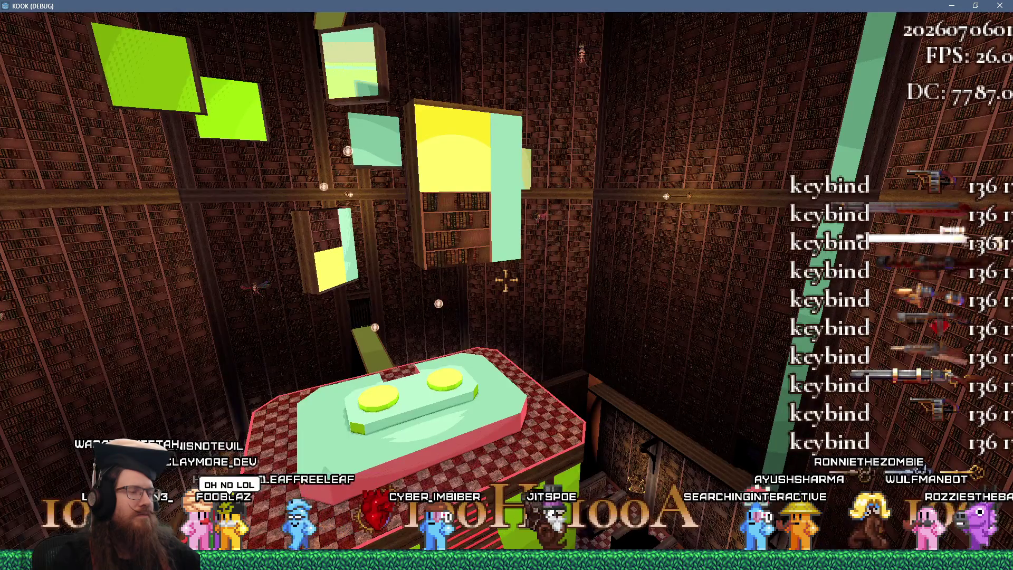
Enter 'map london' in the in-game console to load the london level.
key(grave)
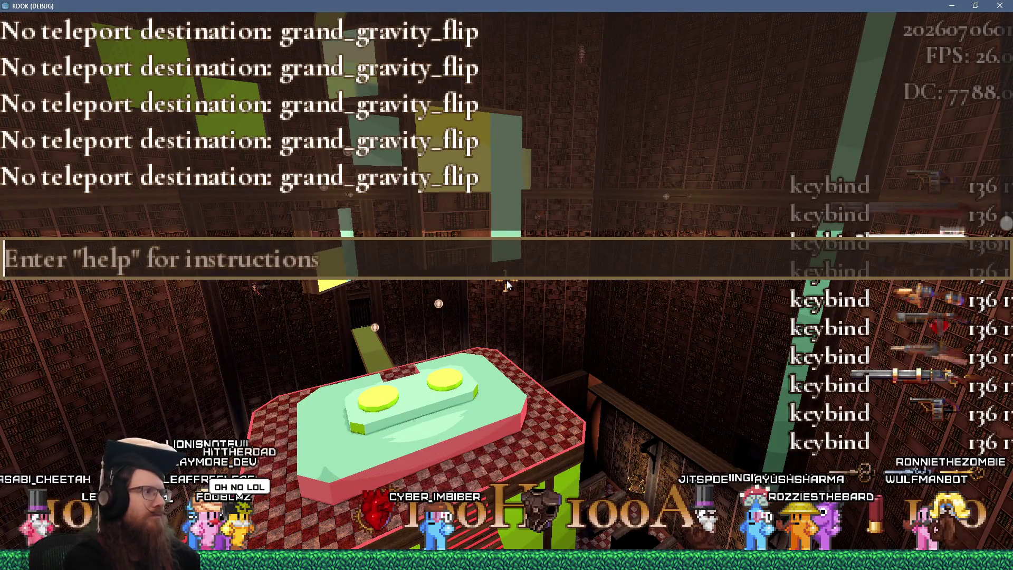
text(map)
text(ondon)
key(Return)
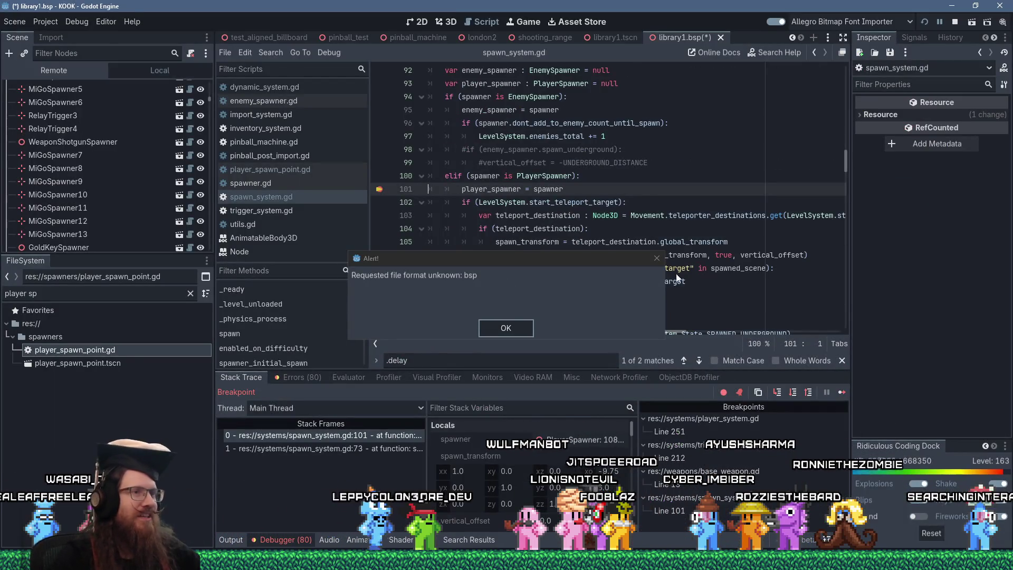
Dismiss the alert, continue past the breakpoint, reimport london1.bsp and rerun the game.
click(656, 258)
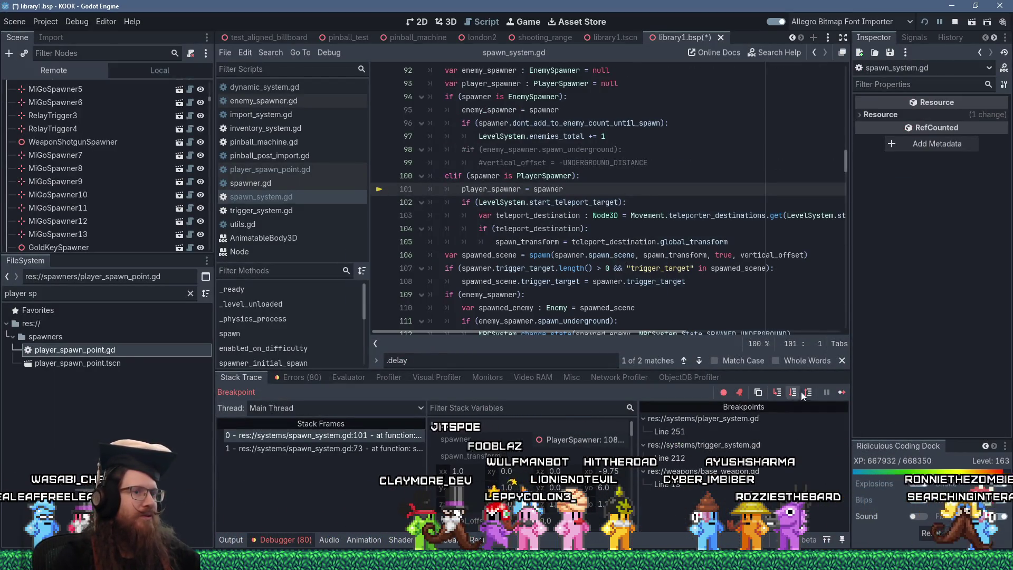
click(842, 392)
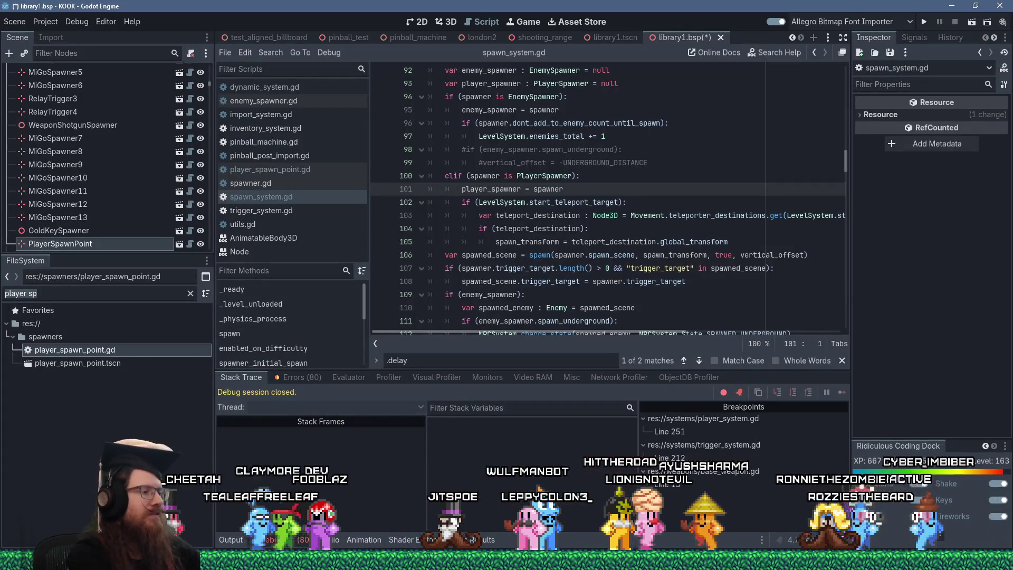
text(london1)
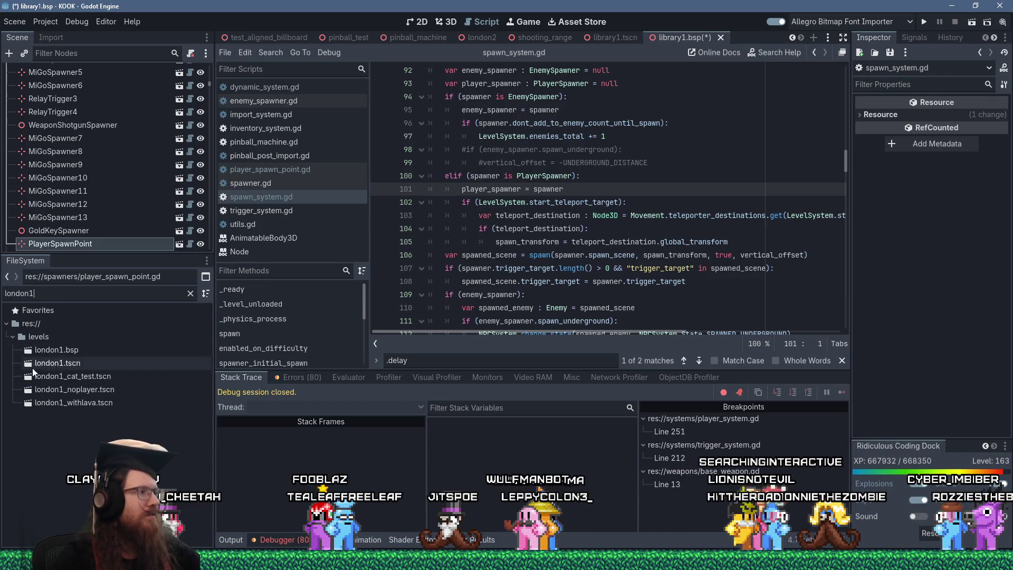
click(84, 353)
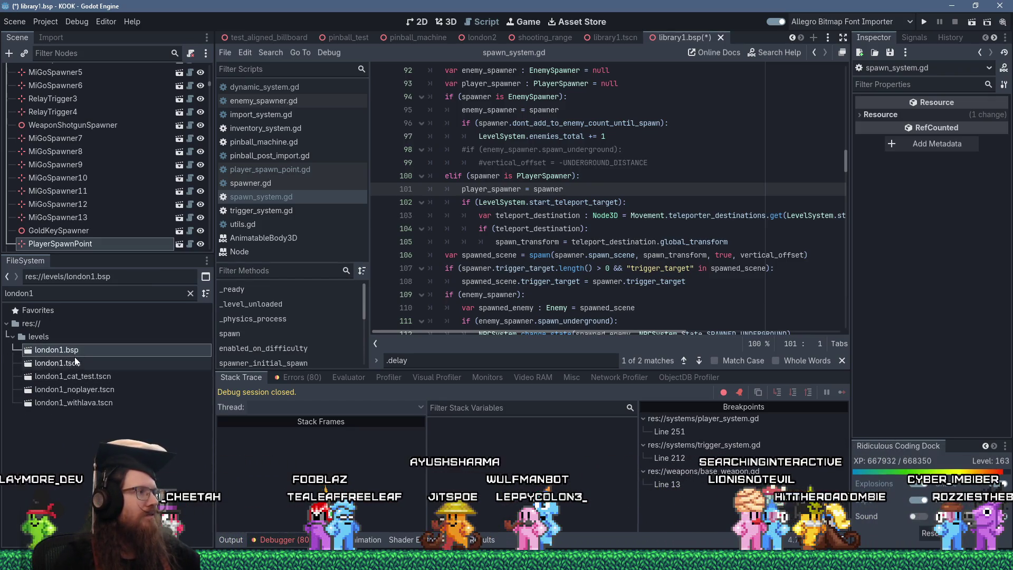
click(50, 38)
click(126, 243)
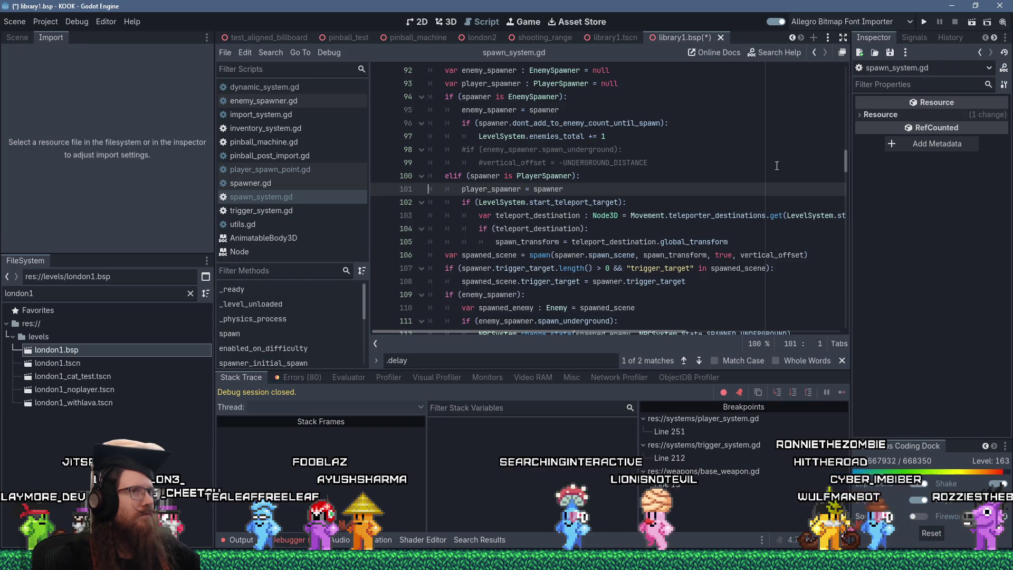
click(923, 22)
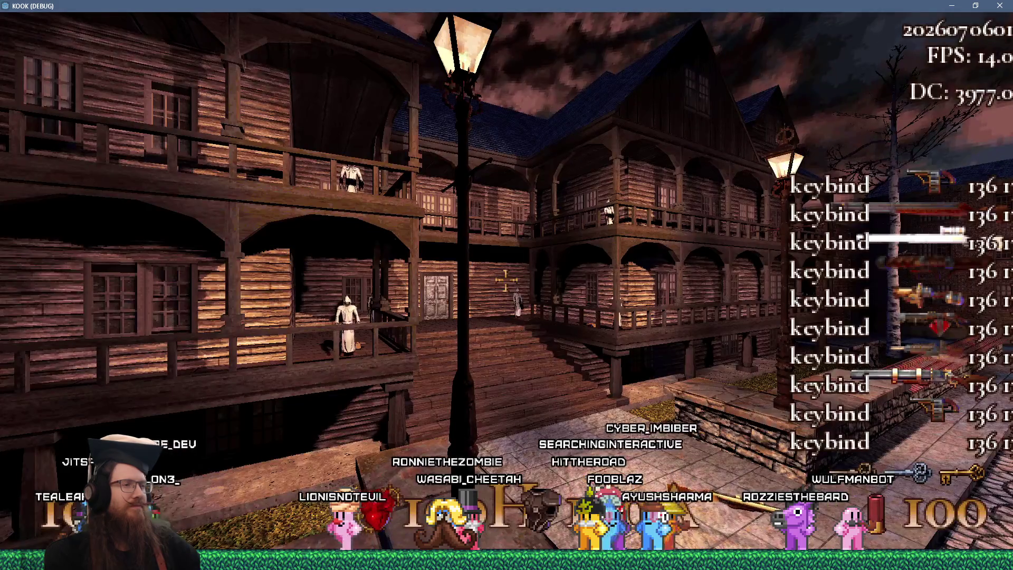
Quit the london1 game from the in-game console with the quit command.
key(grave)
text(qui)
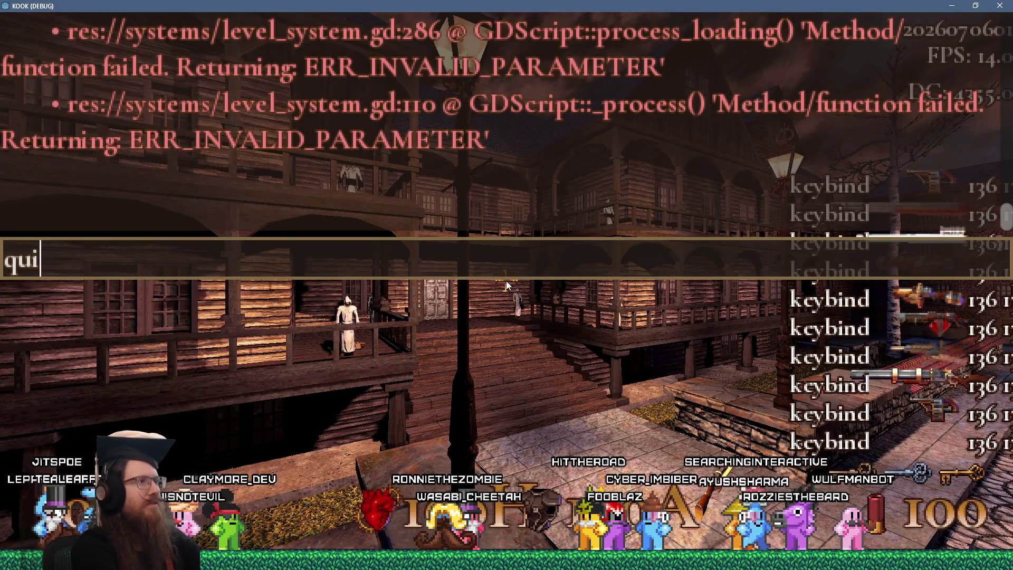
text(t)
key(Return)
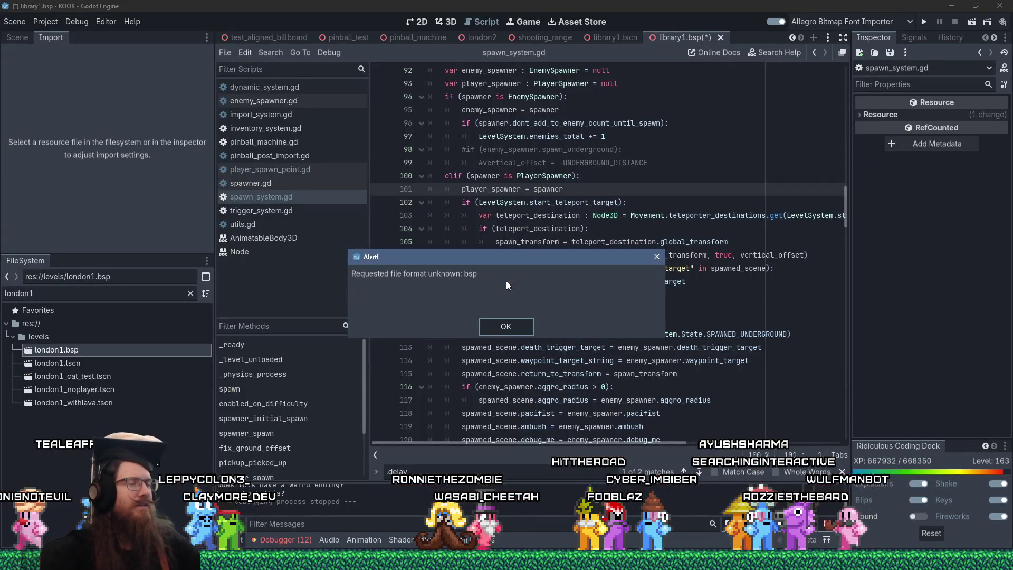
Dismiss the unknown BSP format alert and inspect the PlayerSpawner teleport-destination code in spawn_system.gd.
key(Return)
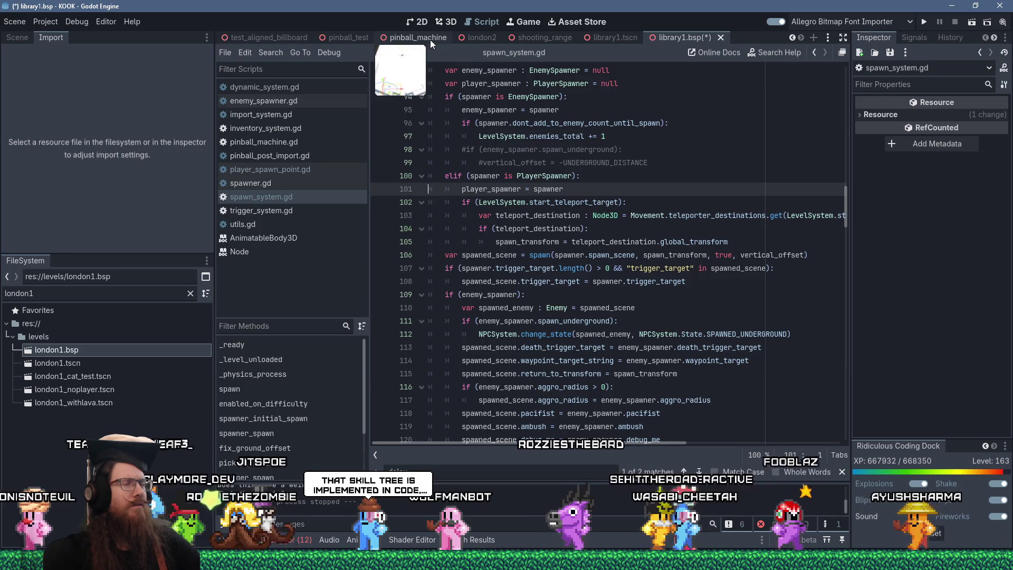
mouse_move(572, 232)
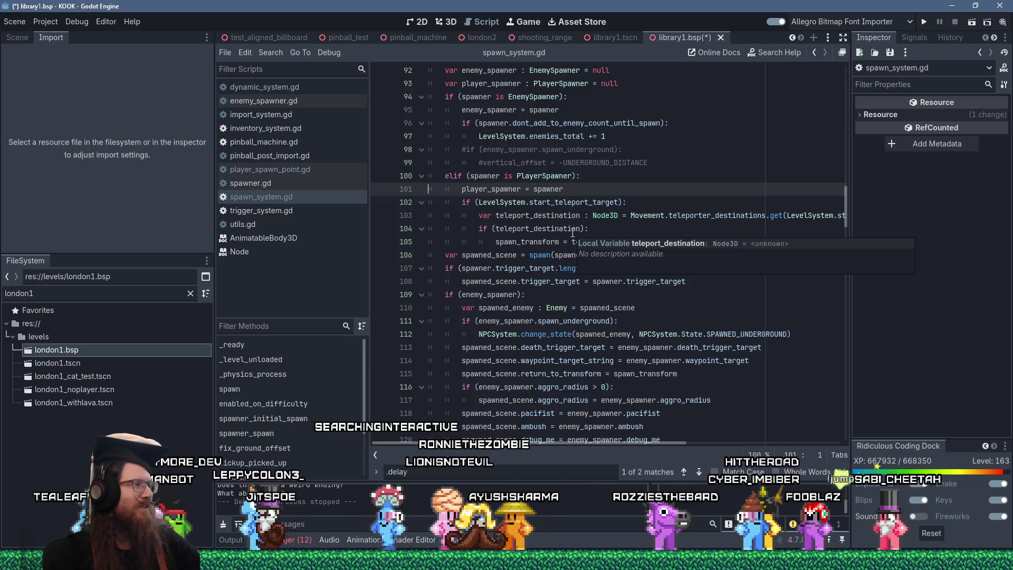
scroll(570, 333, down, 4)
scroll(571, 332, up, 4)
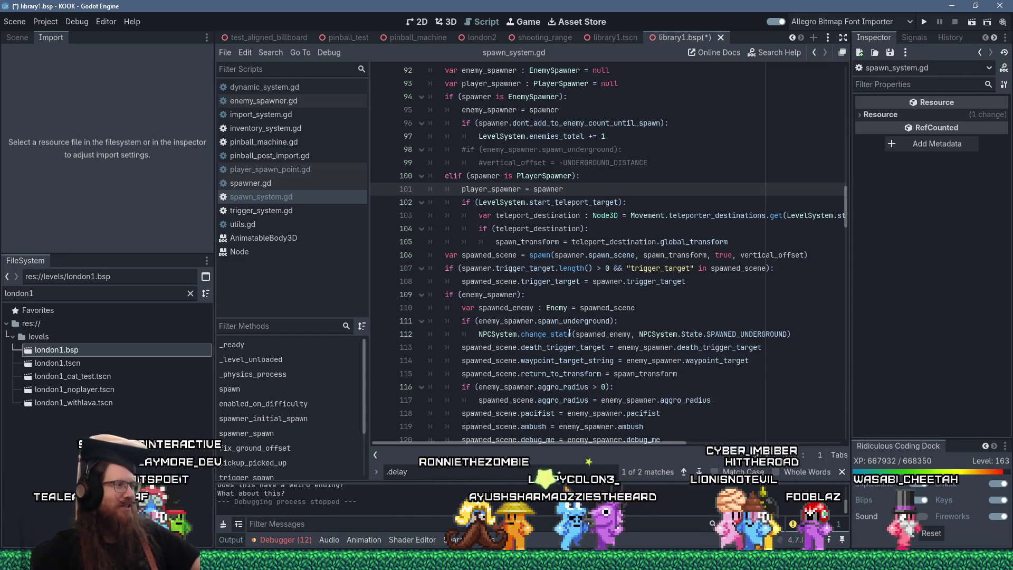
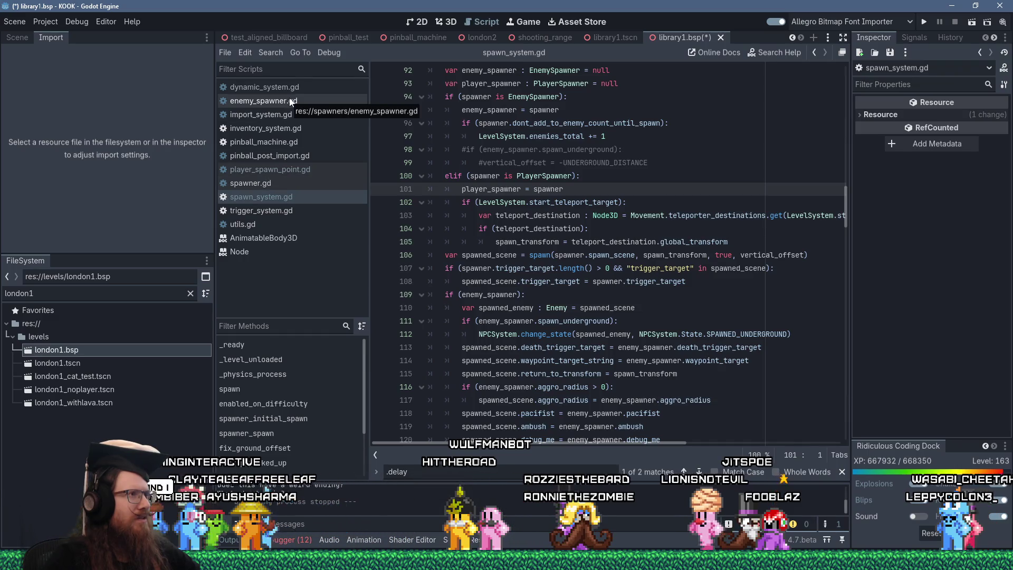
Open spawner.gd and show the debugger's 12 errors in an enlarged bottom panel.
click(295, 185)
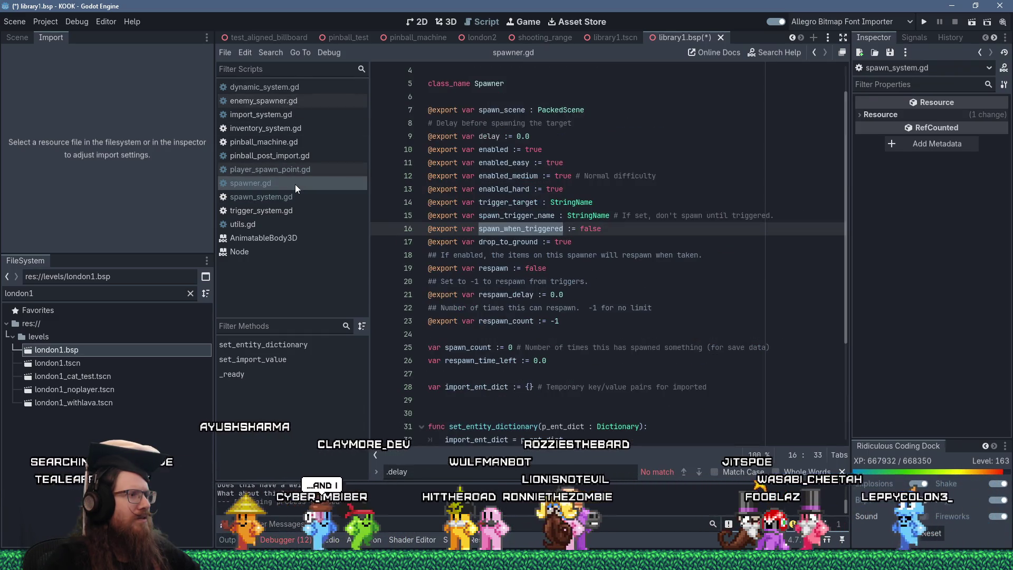
drag(415, 481, 415, 275)
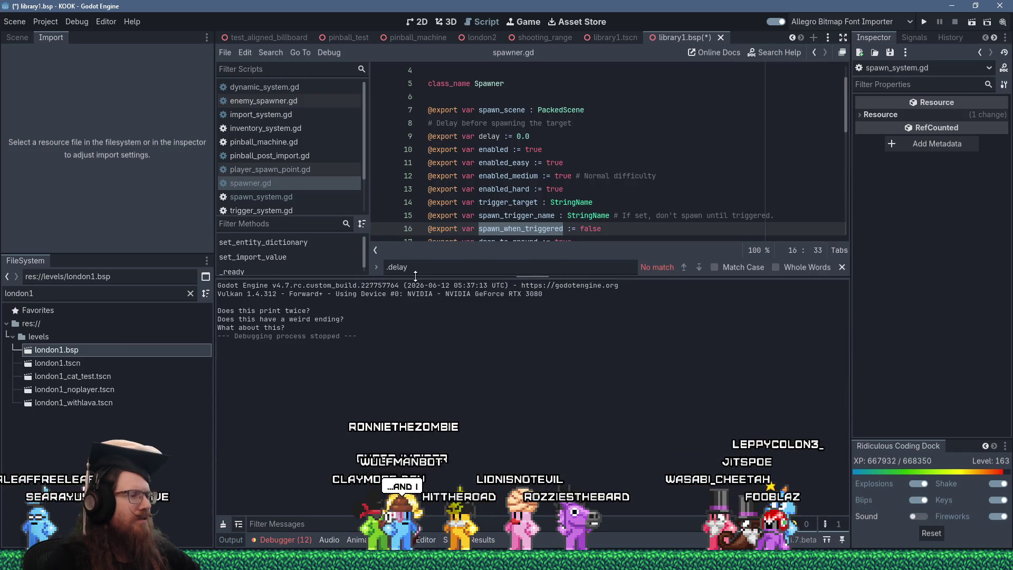
click(285, 540)
click(297, 378)
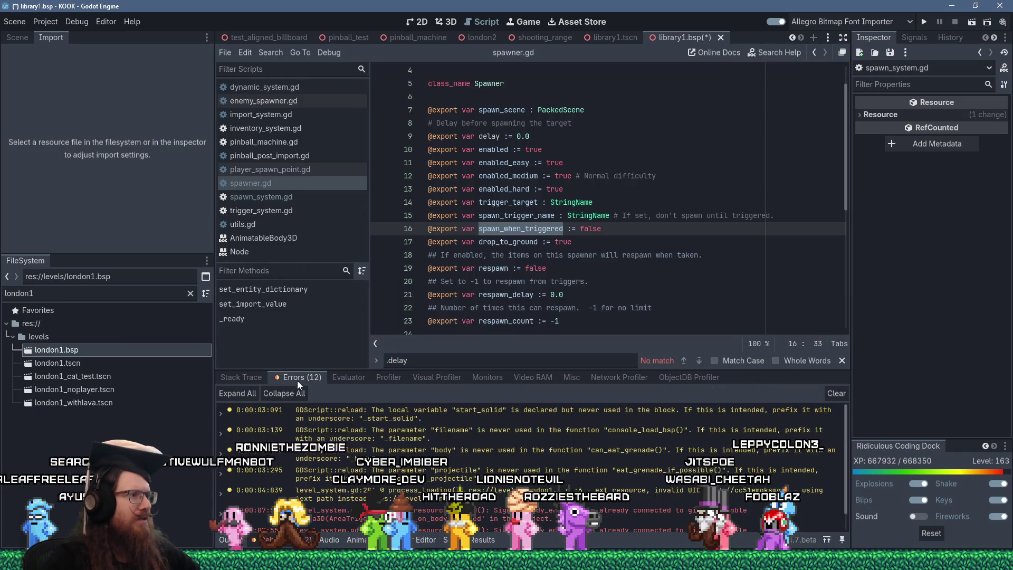
scroll(353, 442, down, 3)
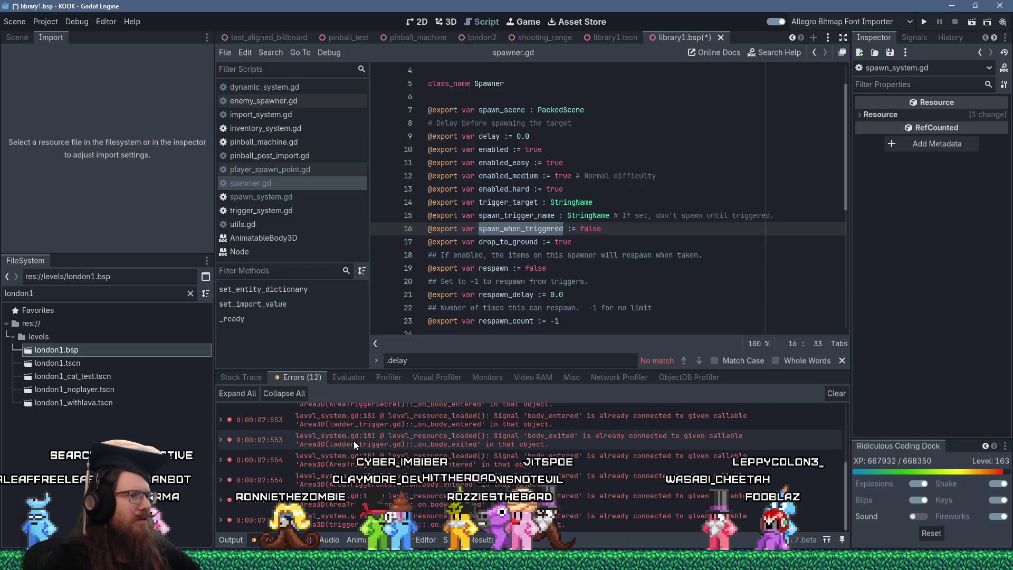
scroll(353, 441, up, 3)
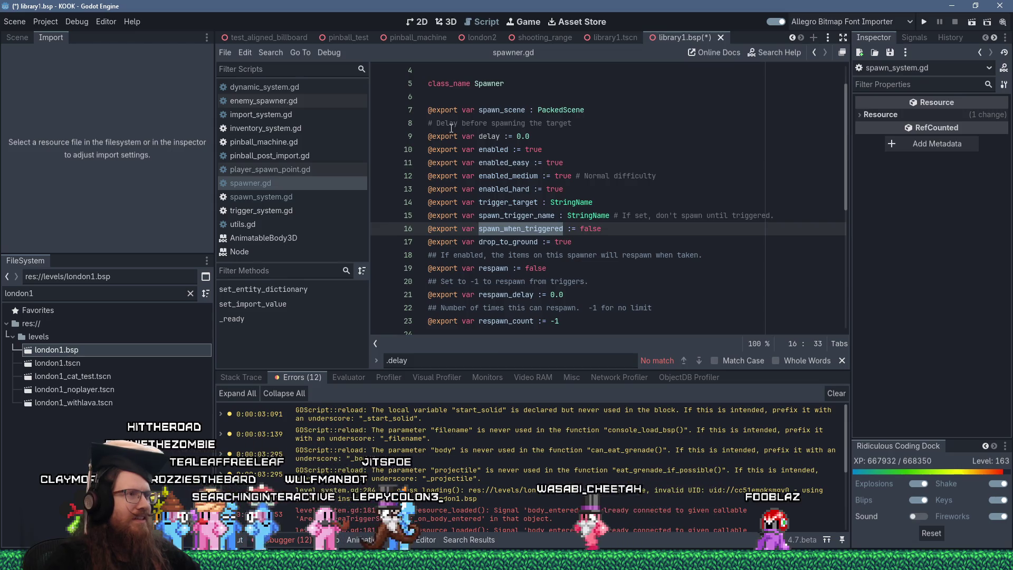
click(585, 176)
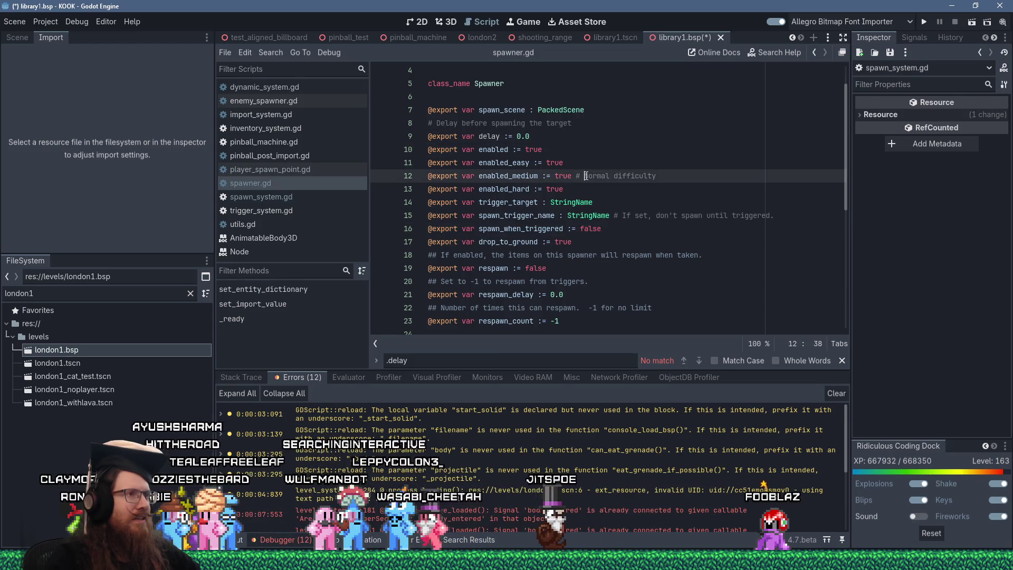
scroll(586, 176, down, 5)
scroll(554, 169, up, 6)
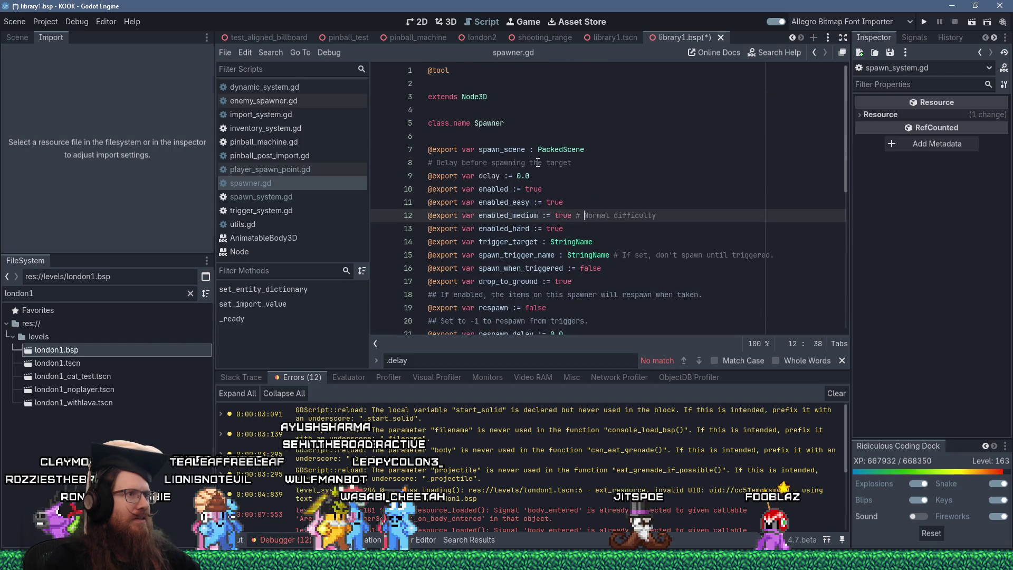
ctrl+click(494, 179)
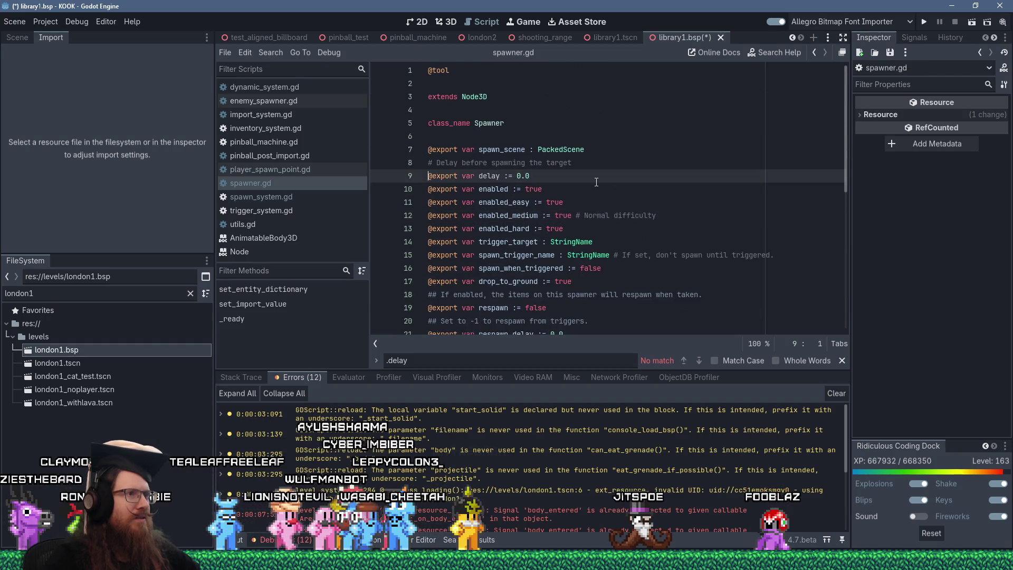
scroll(596, 182, down, 2)
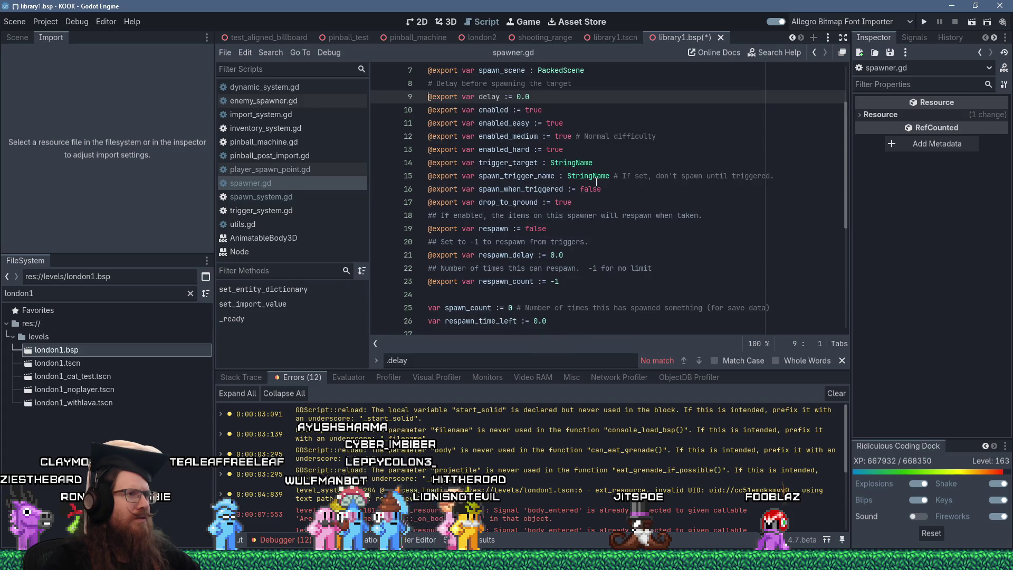
scroll(596, 182, up, 2)
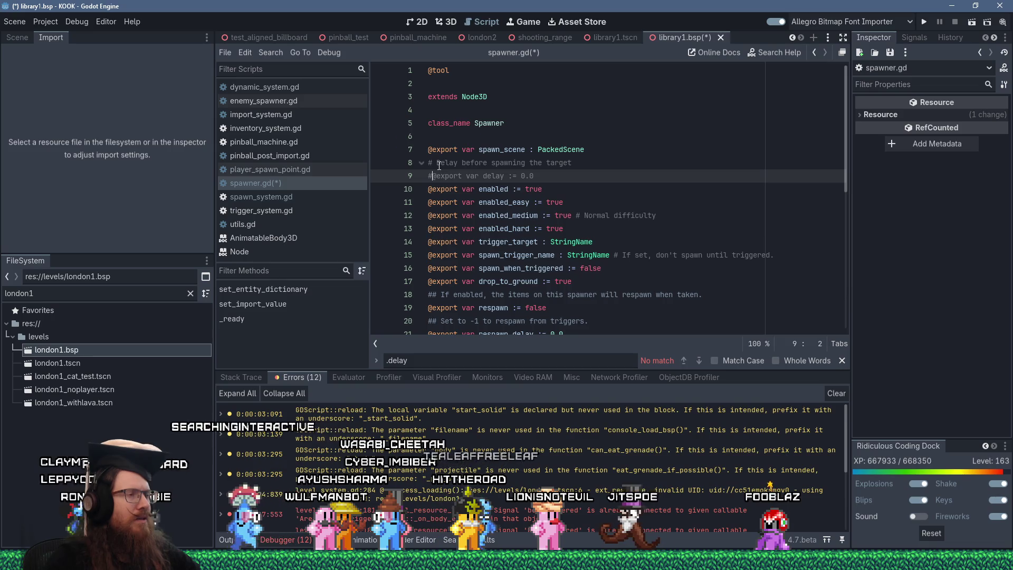
click(774, 52)
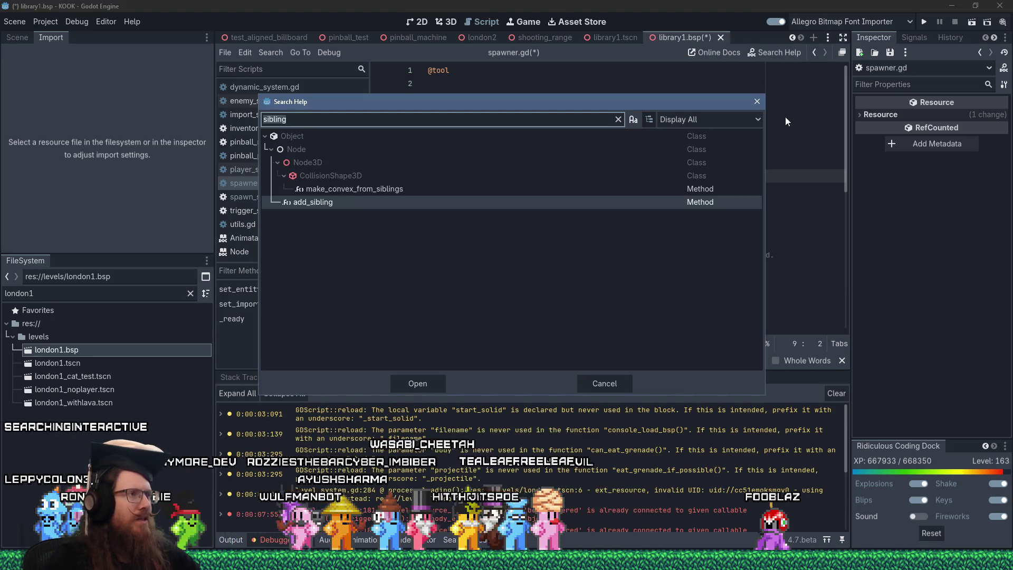
text(delay)
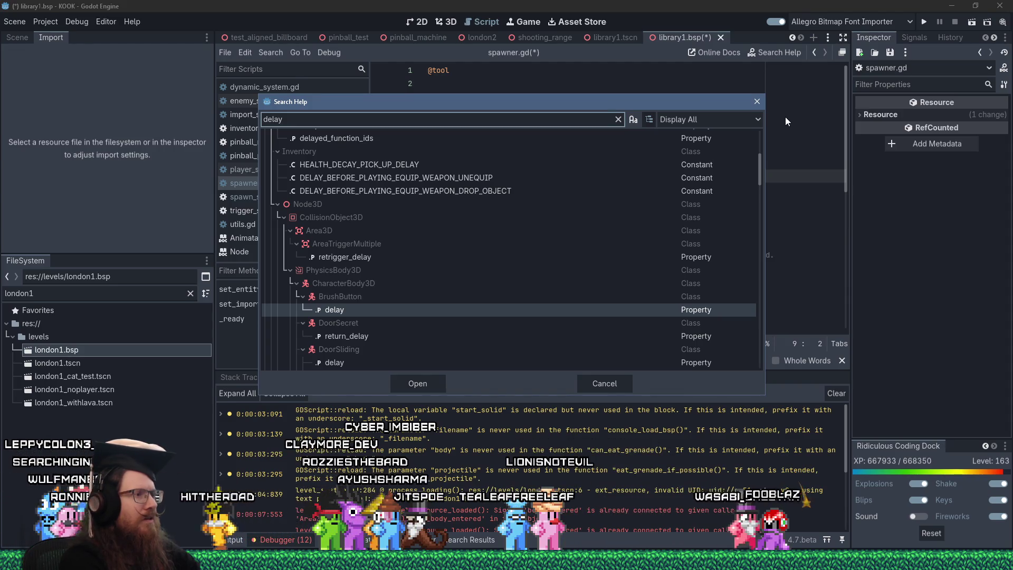
scroll(552, 211, down, 5)
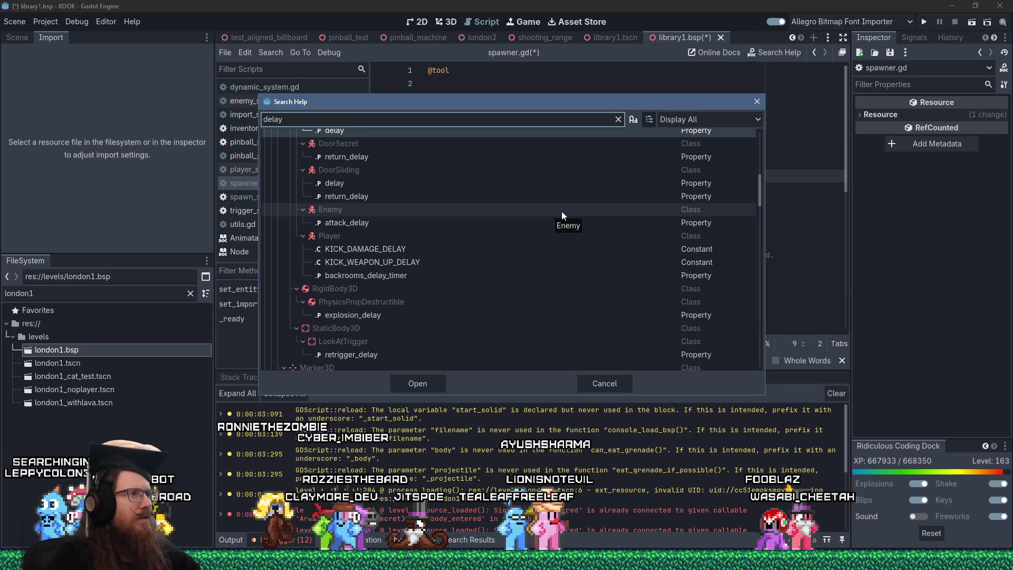
scroll(571, 207, down, 6)
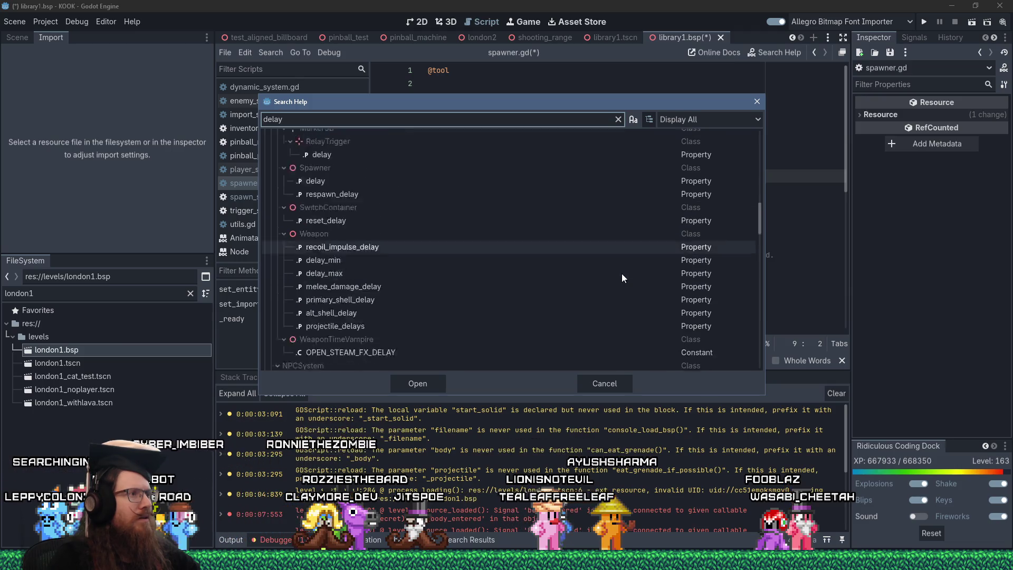
scroll(623, 275, down, 12)
drag(761, 283, 758, 147)
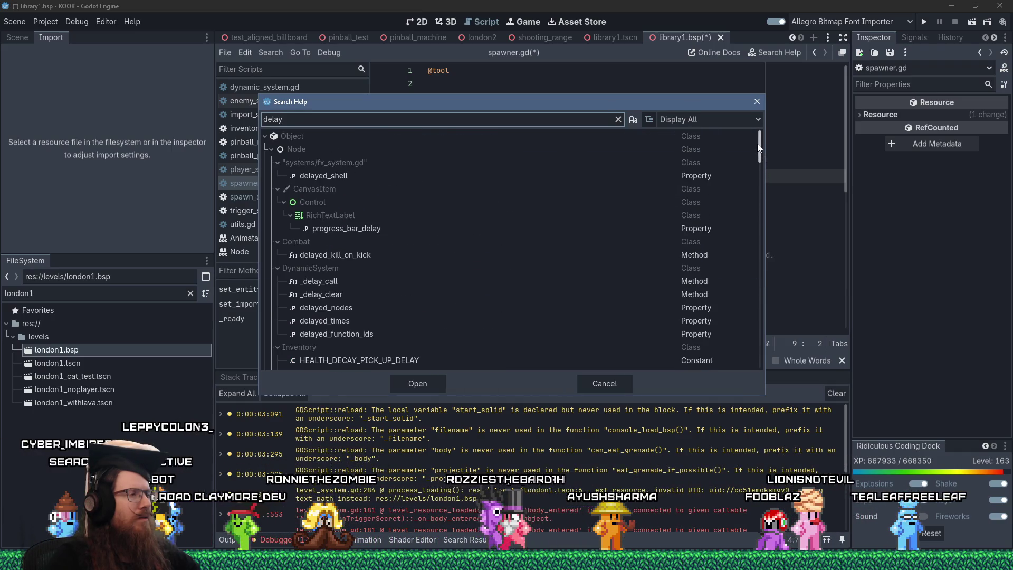
click(758, 102)
click(609, 114)
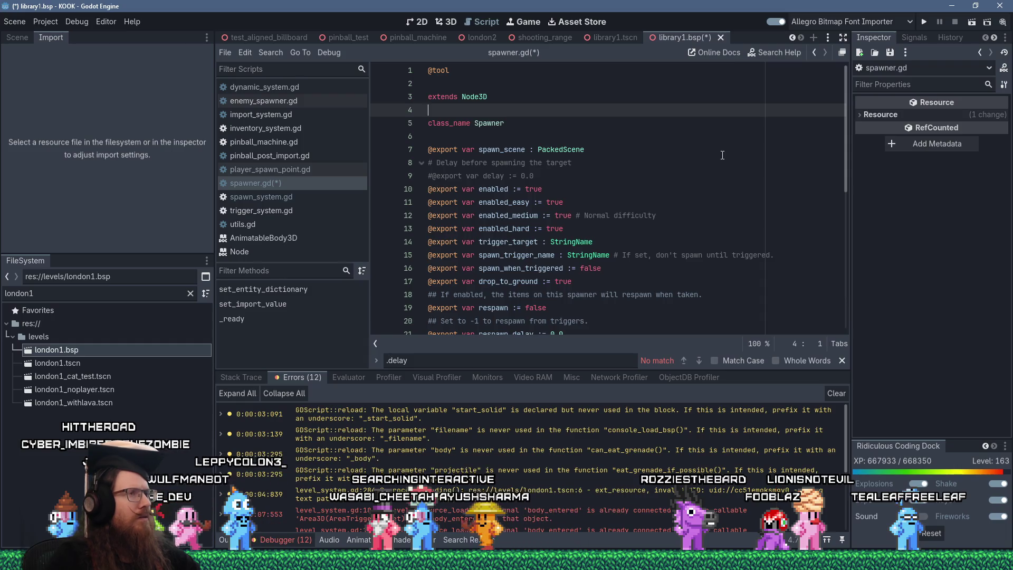
Save spawner.gd, dismiss the unknown bsp format alert, and run the project.
key(ctrl+s)
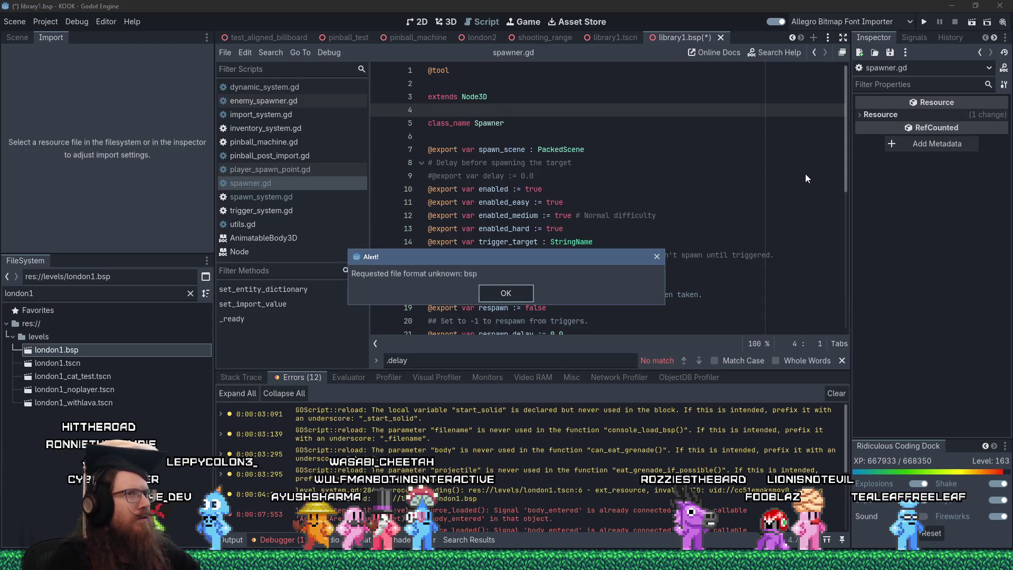
click(529, 291)
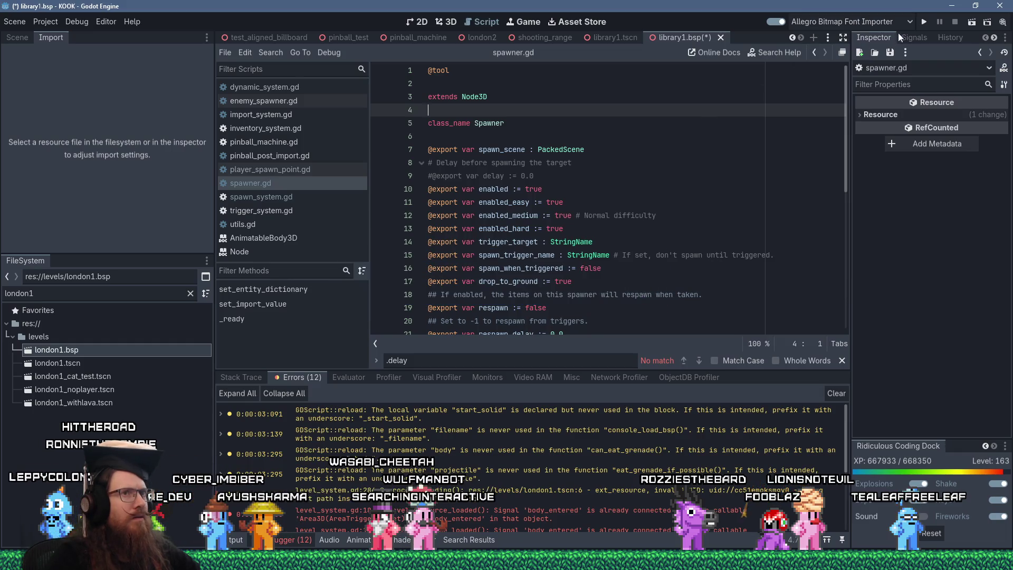
click(924, 23)
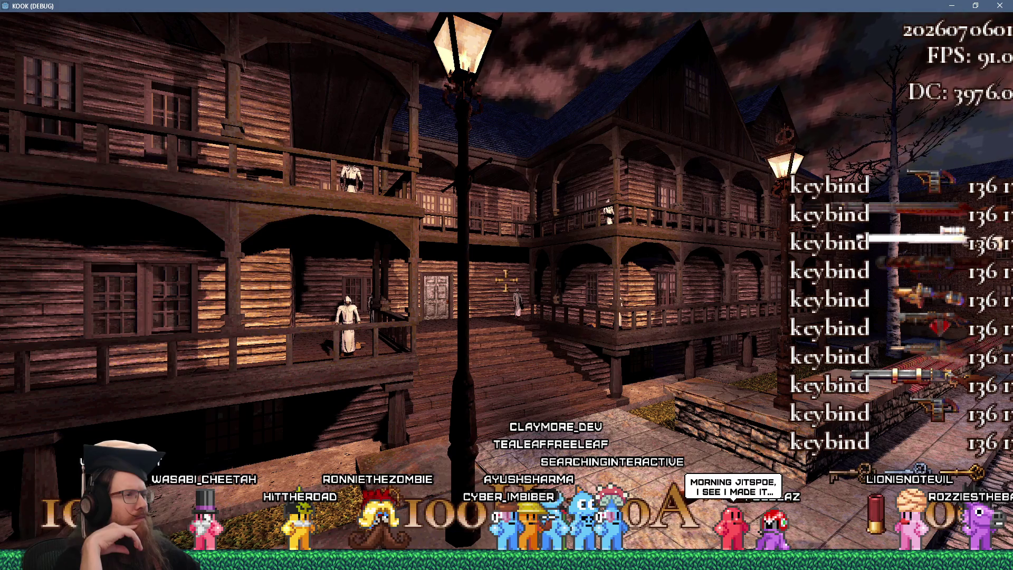
Open KOOK's developer console and read through the london1 invalid UID warnings.
key(grave)
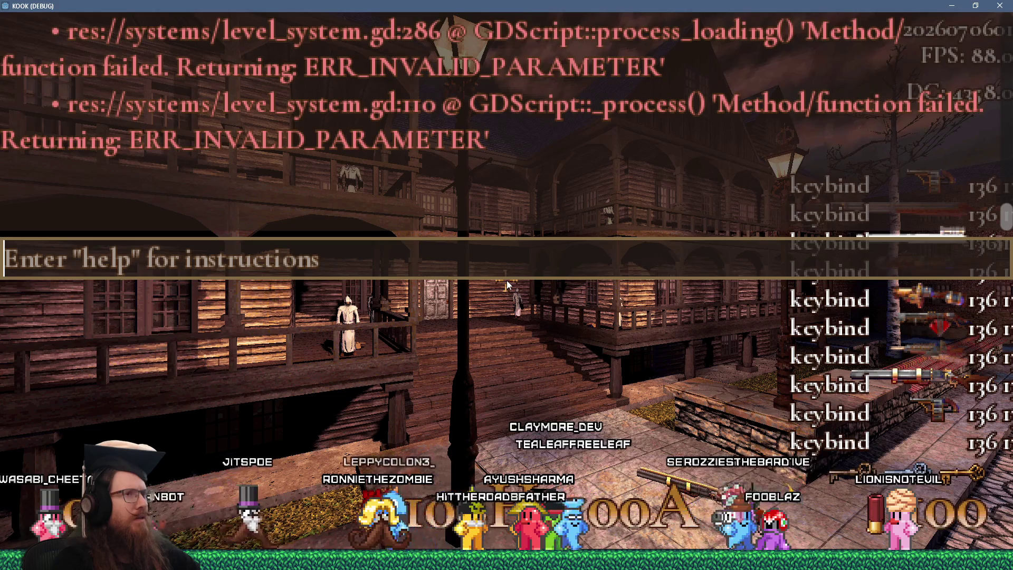
scroll(421, 183, up, 3)
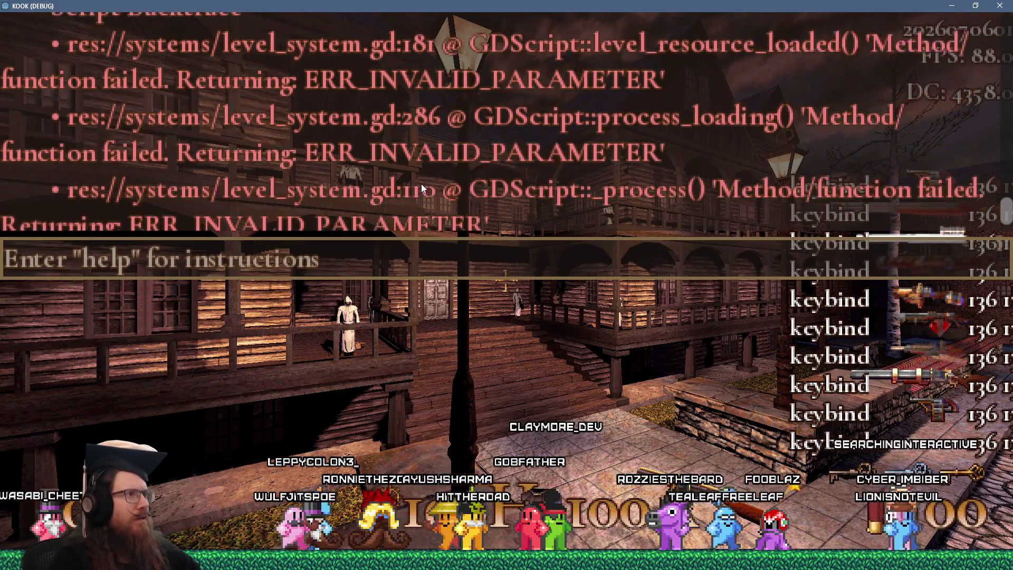
scroll(421, 184, up, 4)
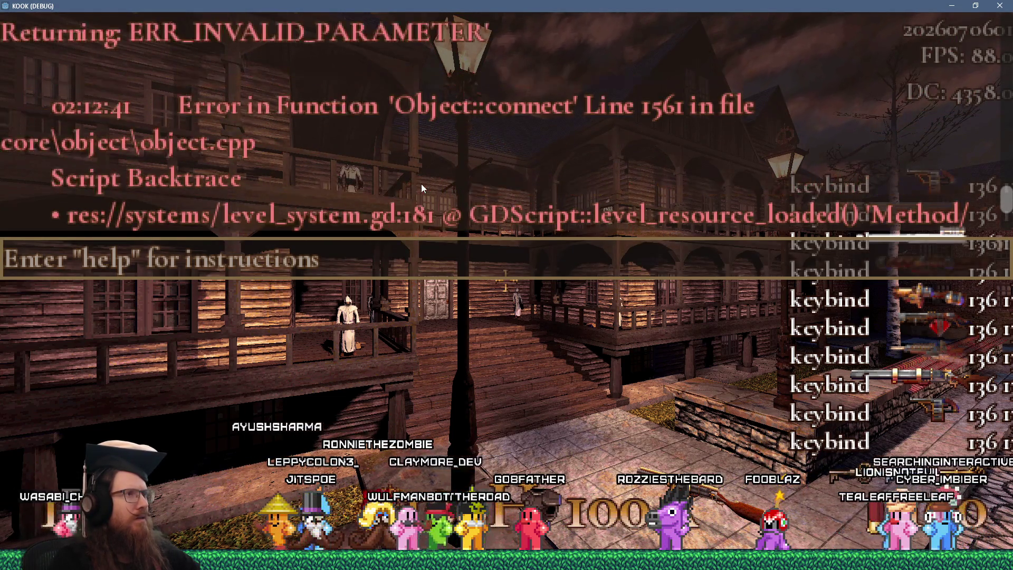
scroll(422, 184, up, 5)
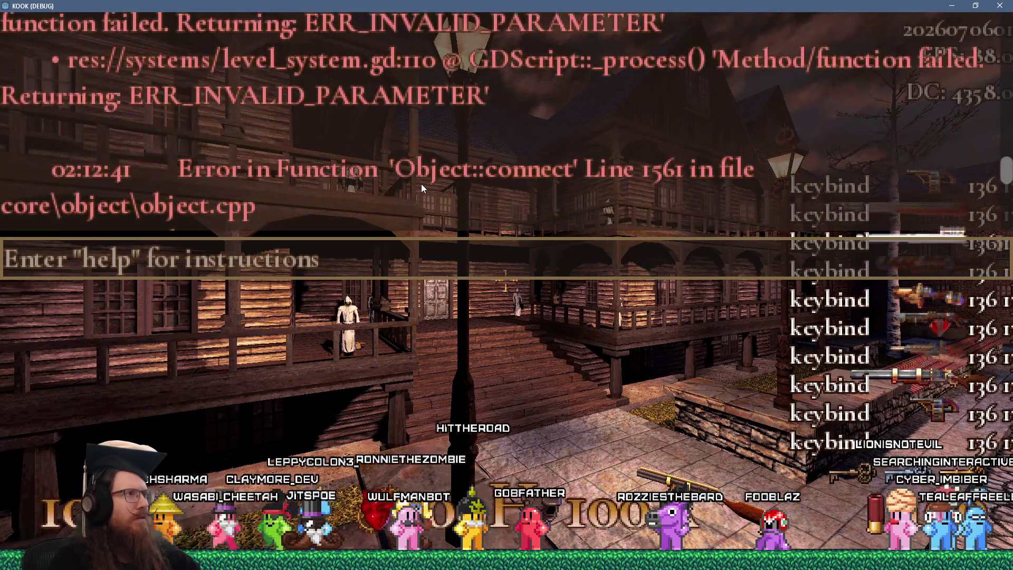
scroll(421, 183, up, 5)
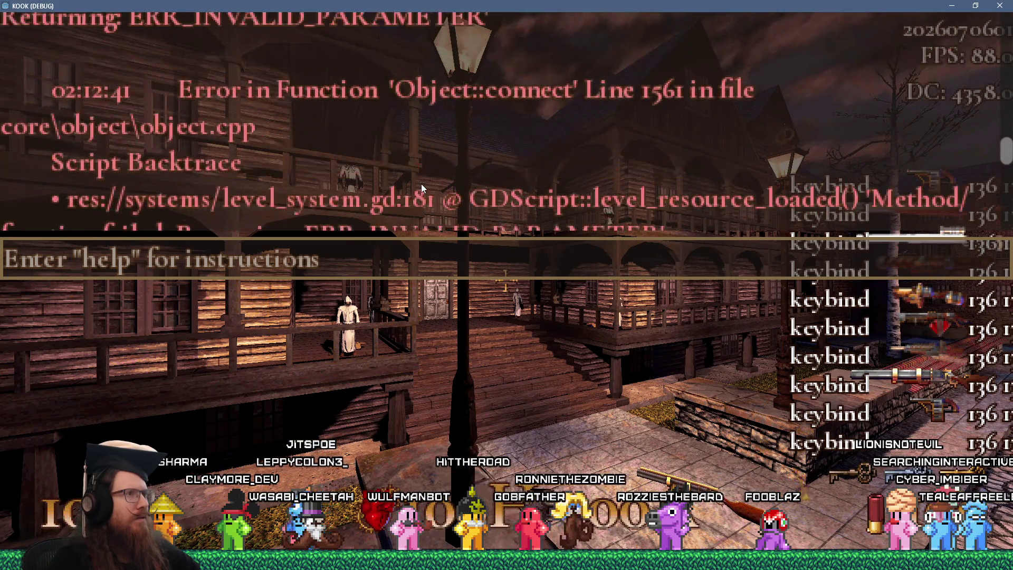
scroll(421, 184, up, 10)
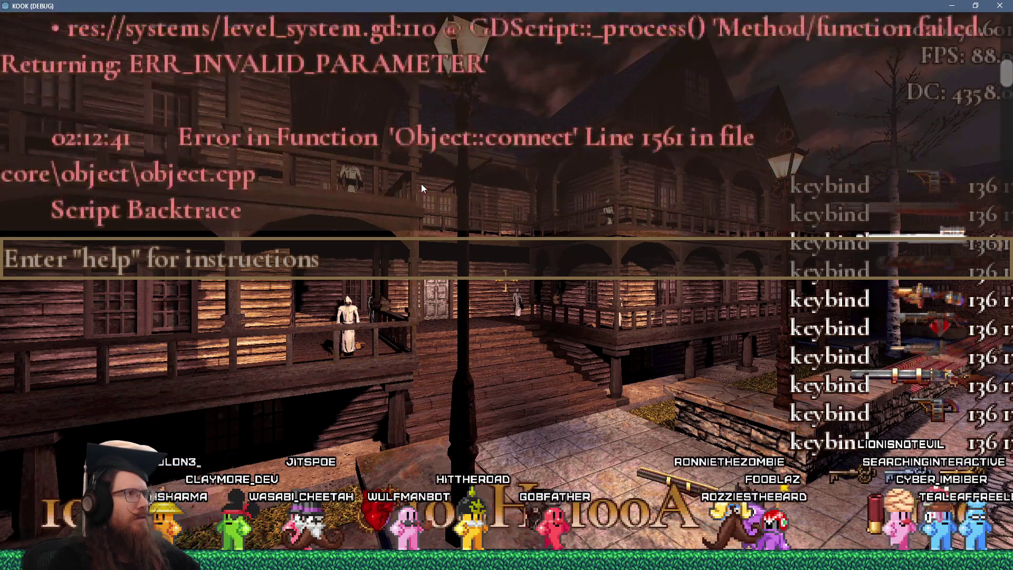
scroll(422, 184, up, 1)
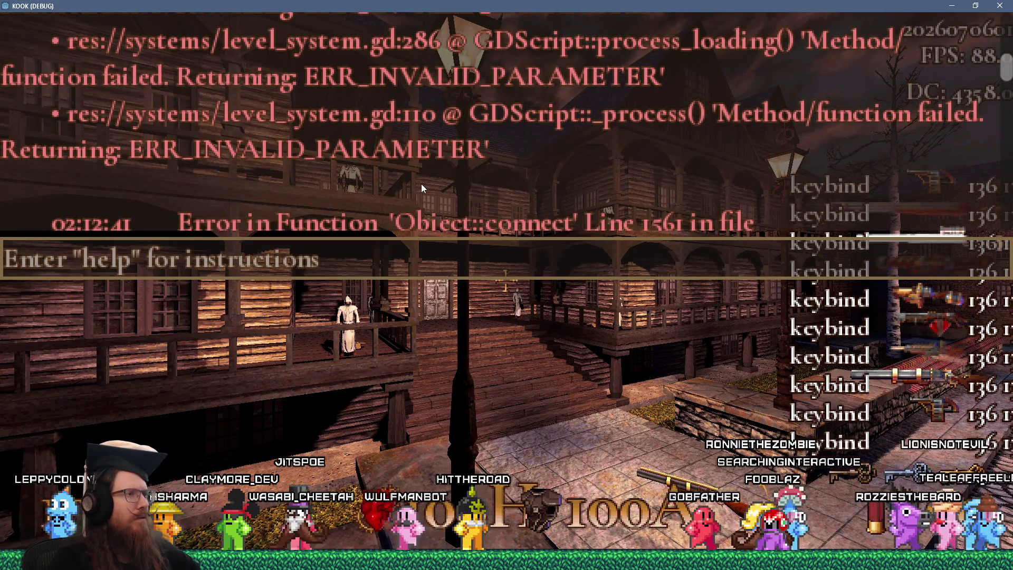
scroll(421, 183, down, 2)
scroll(421, 183, down, 3)
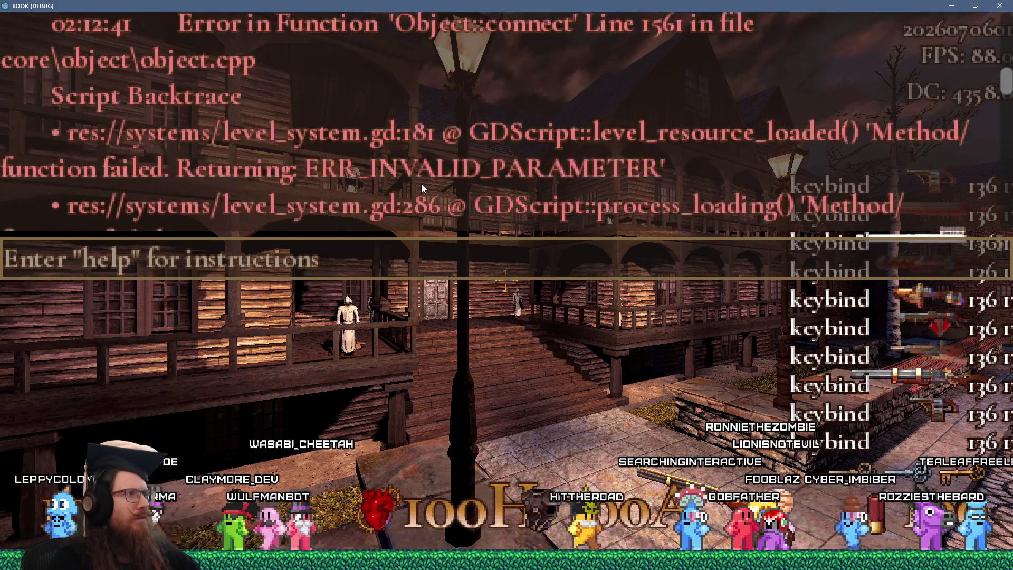
scroll(421, 184, down, 3)
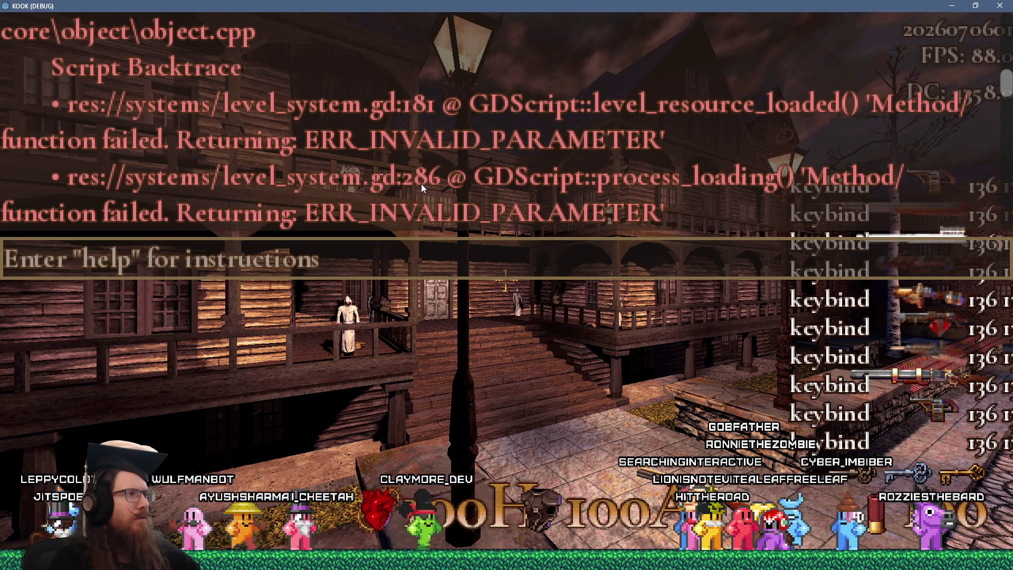
scroll(421, 184, down, 10)
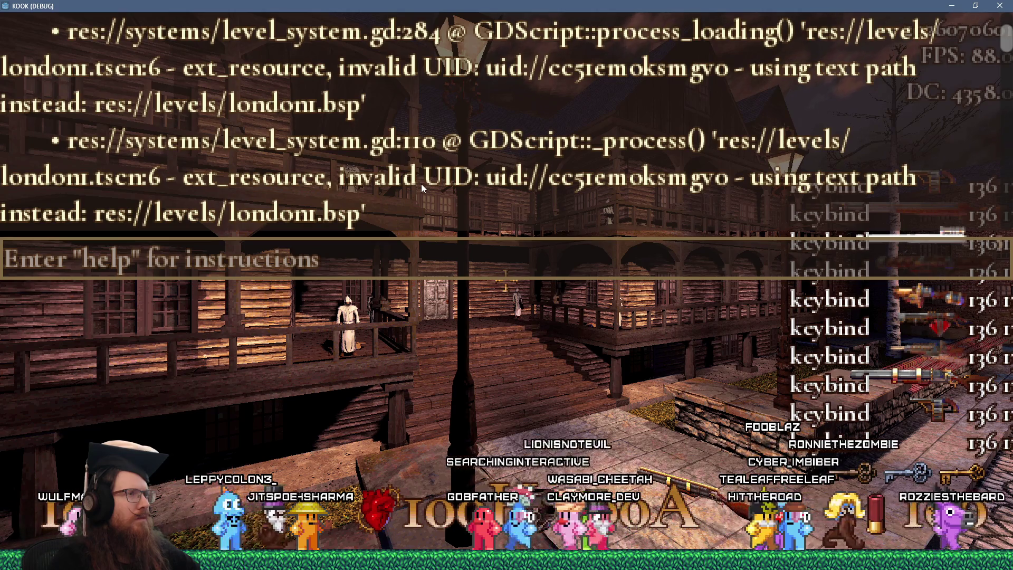
scroll(421, 184, up, 2)
scroll(421, 184, up, 2)
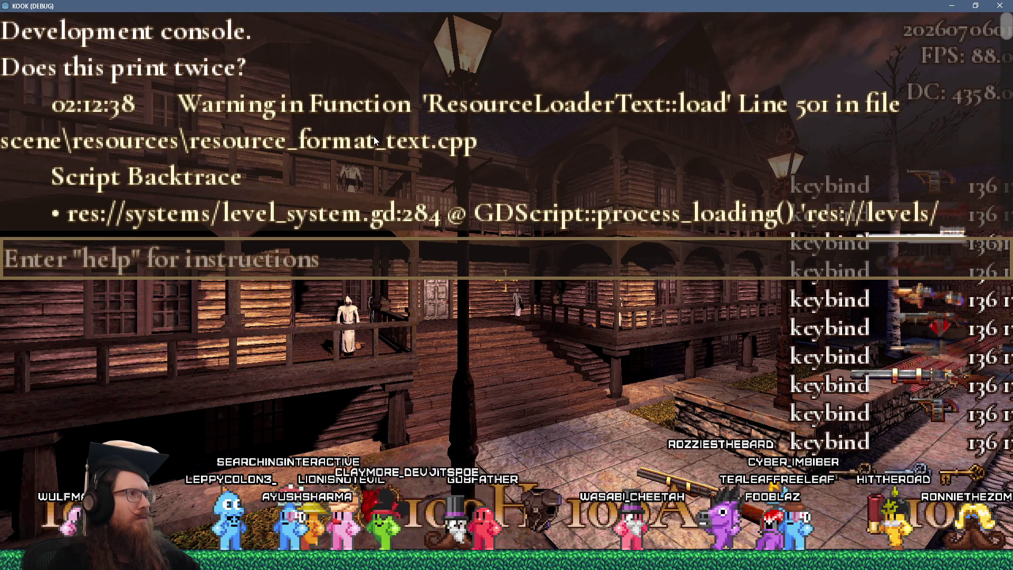
scroll(441, 133, down, 4)
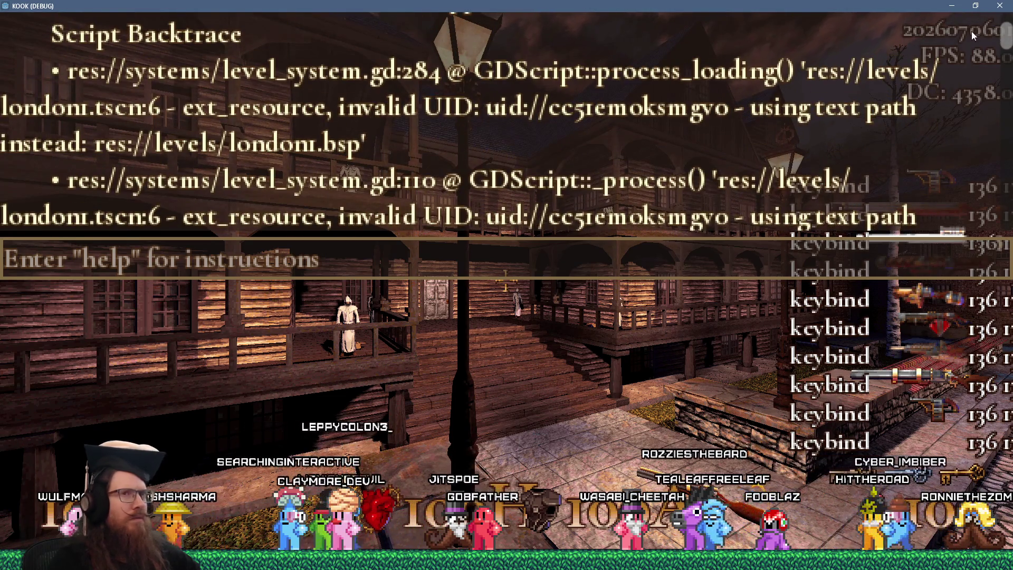
mouse_move(1006, 40)
mouse_down()
mouse_move(1006, 211)
mouse_move(1006, 201)
mouse_up()
Close the game, dismiss the bsp format alert, and reimport london1.bsp.
click(1008, 6)
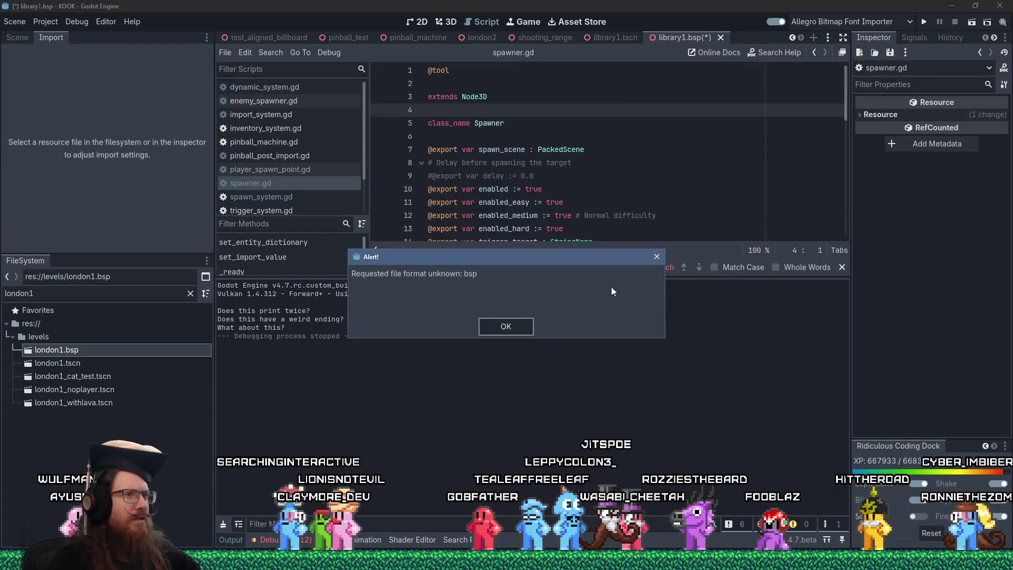
click(658, 258)
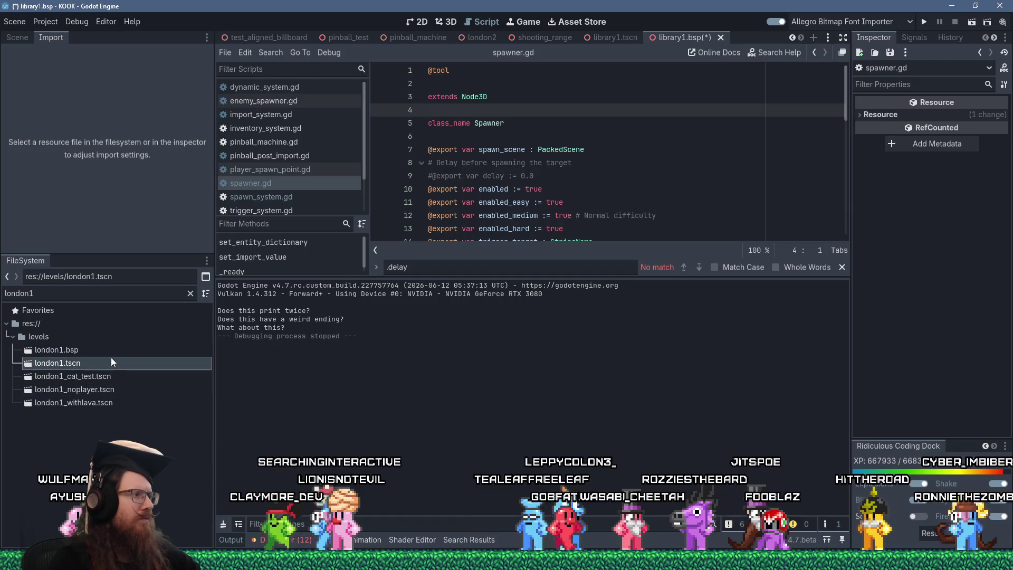
click(107, 353)
click(108, 246)
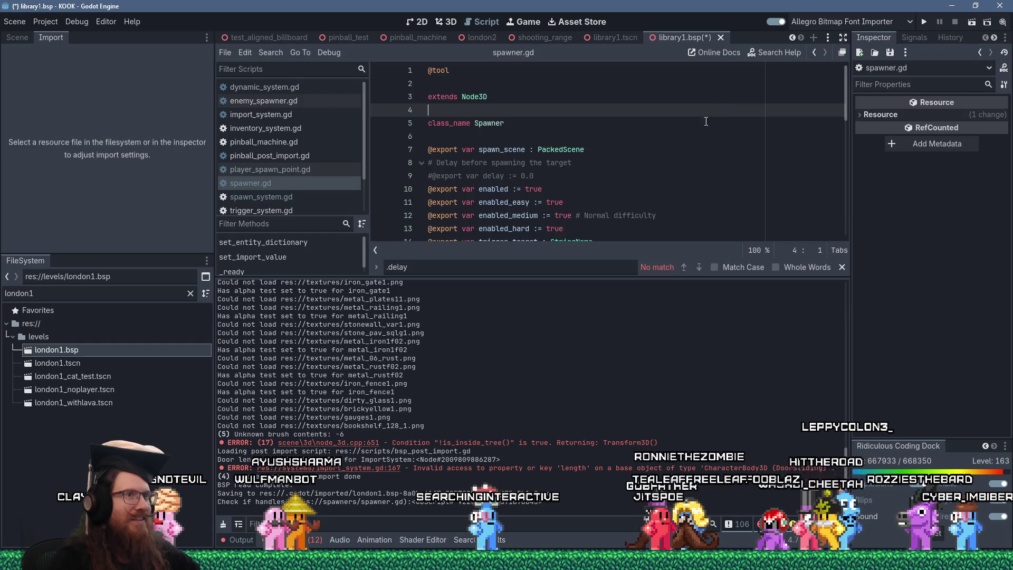
scroll(706, 121, down, 1)
Close library1.bsp without saving, select london1.bsp, and run the game again.
click(721, 37)
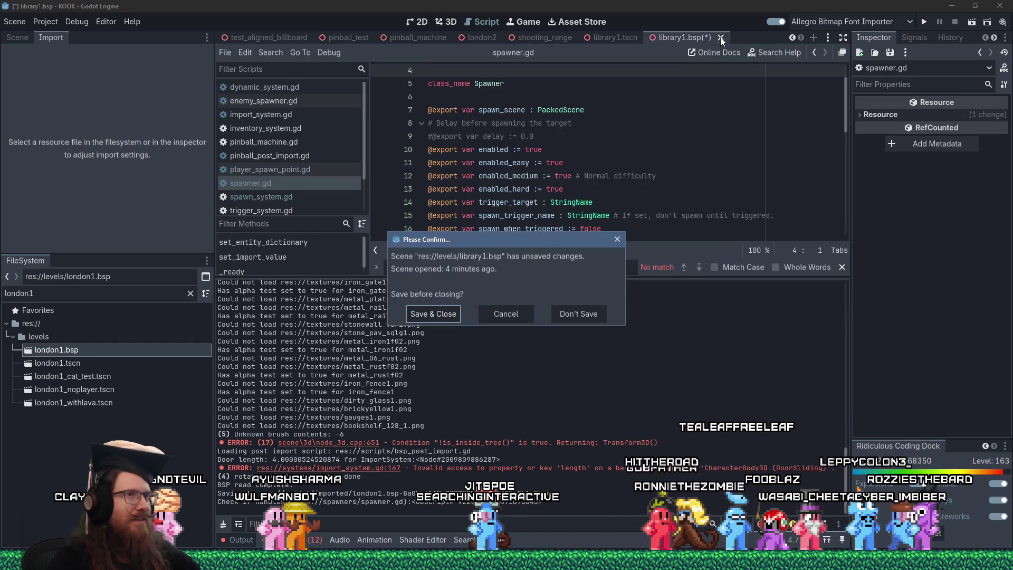
click(587, 312)
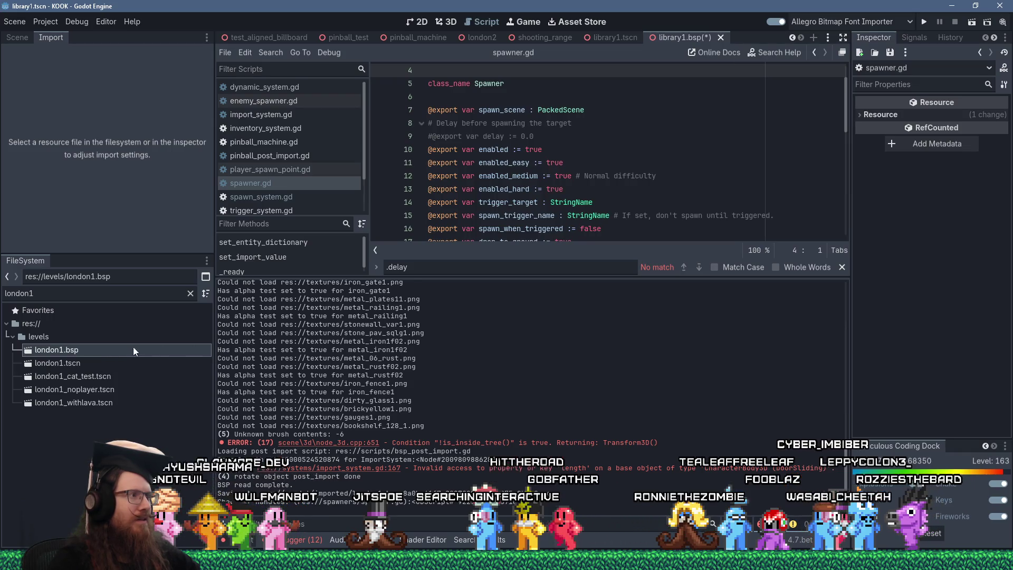
click(80, 352)
click(924, 22)
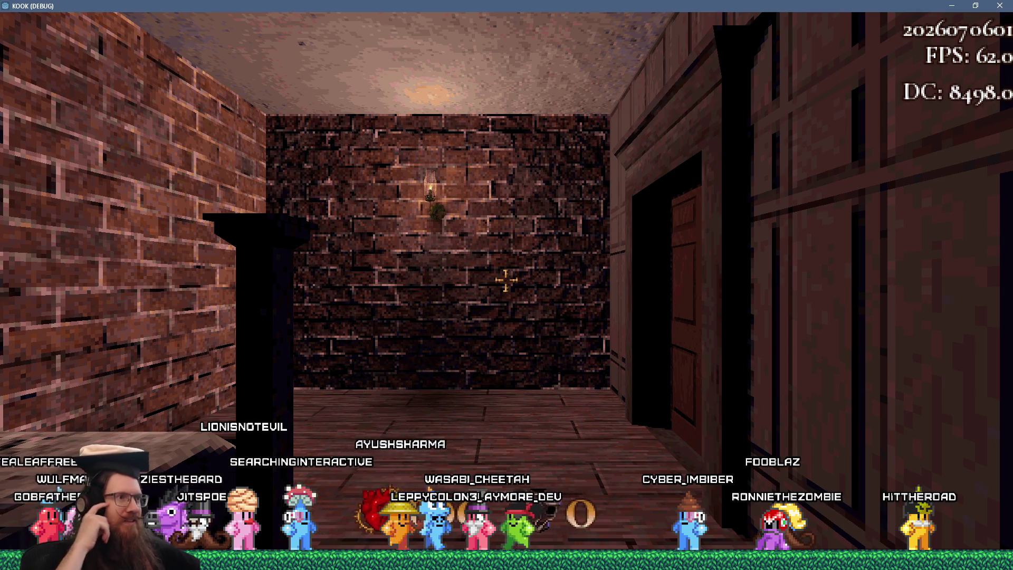
Enter 'quit' in KOOK's in-game console to close the game.
key(grave)
text(qui)
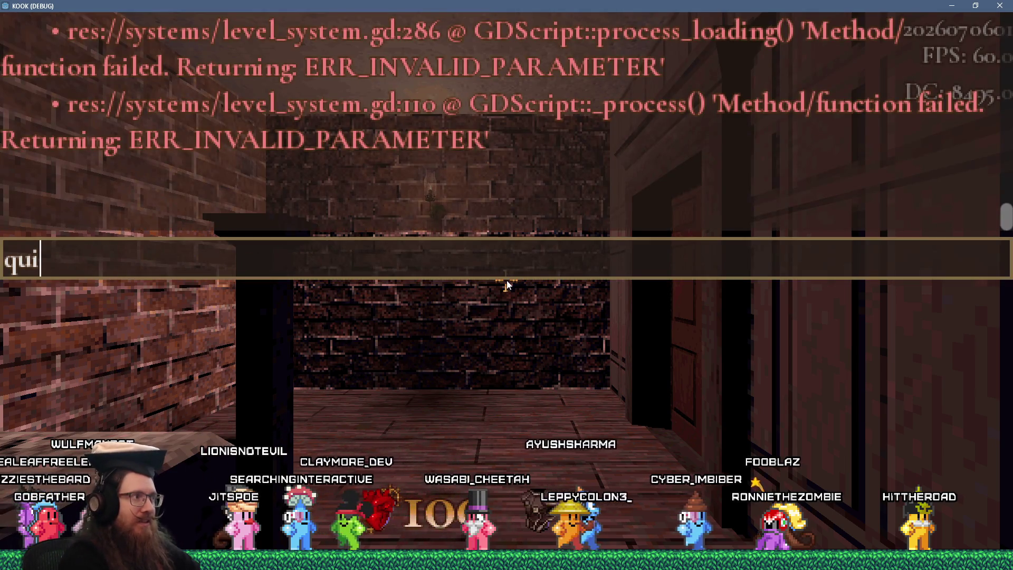
text(t)
key(Return)
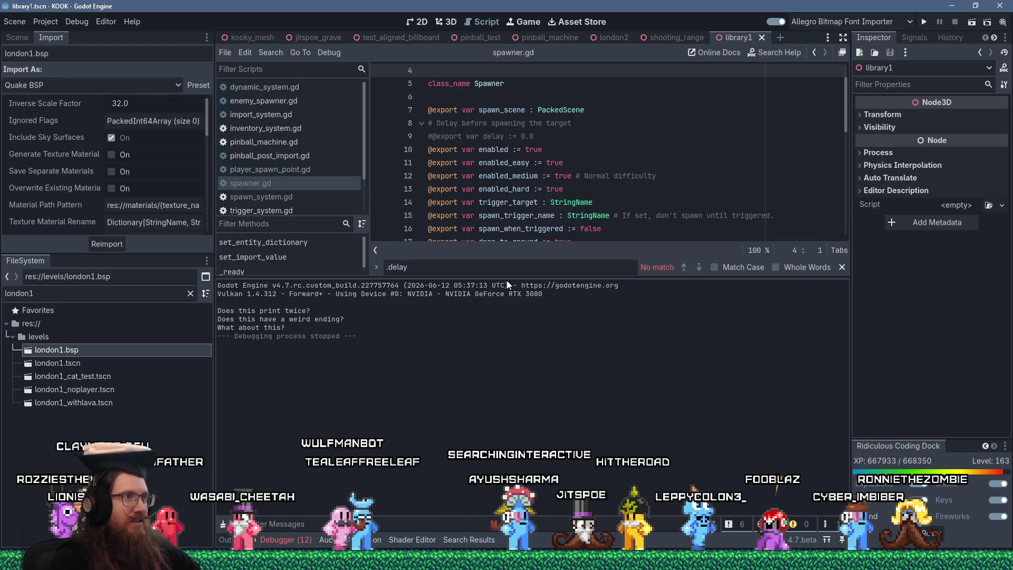
drag(534, 137, 420, 136)
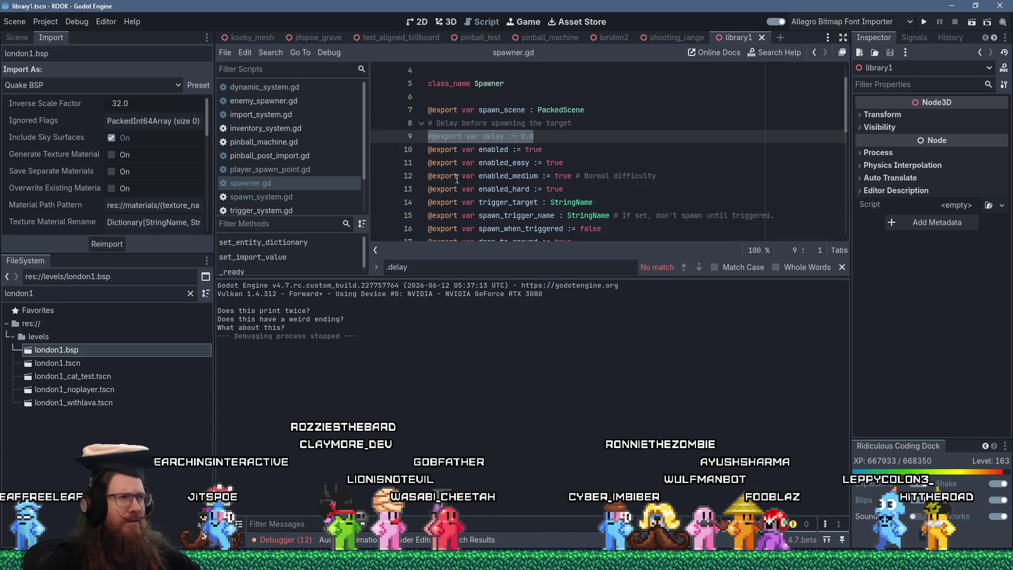
click(589, 144)
click(436, 137)
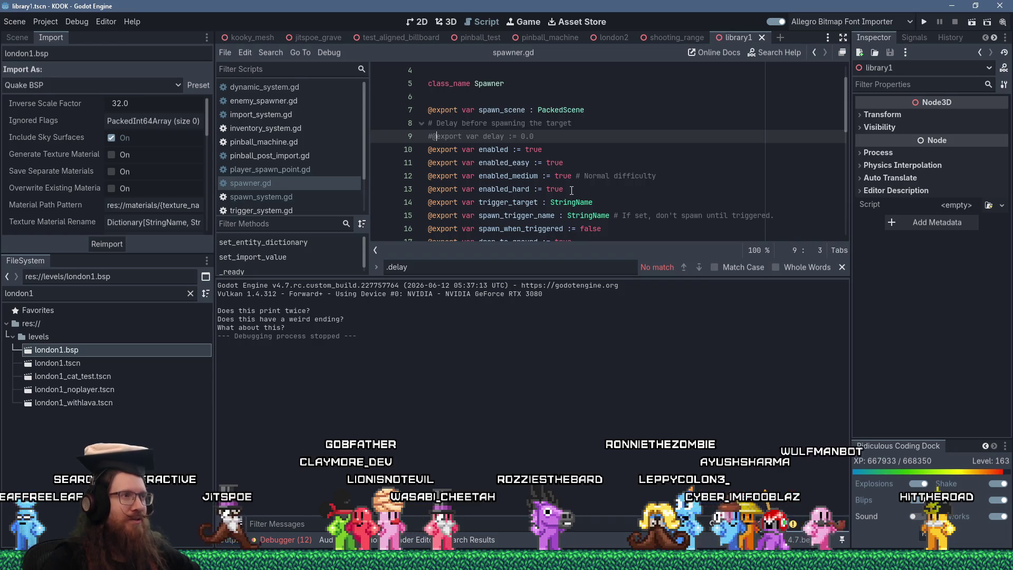
scroll(548, 196, up, 1)
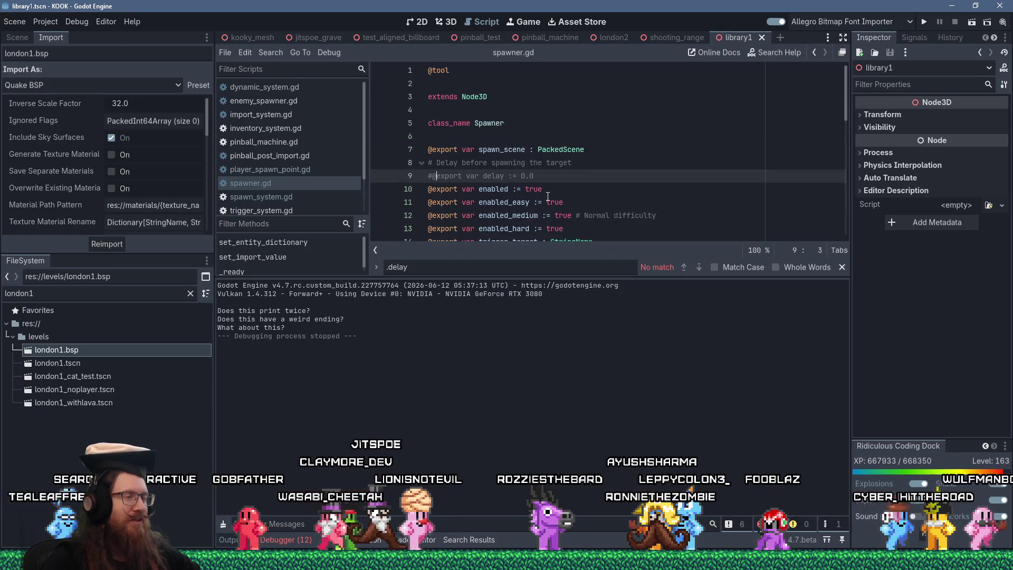
Make line 8 a '## Delay' doc comment, uncomment the delay export, and save.
click(431, 165)
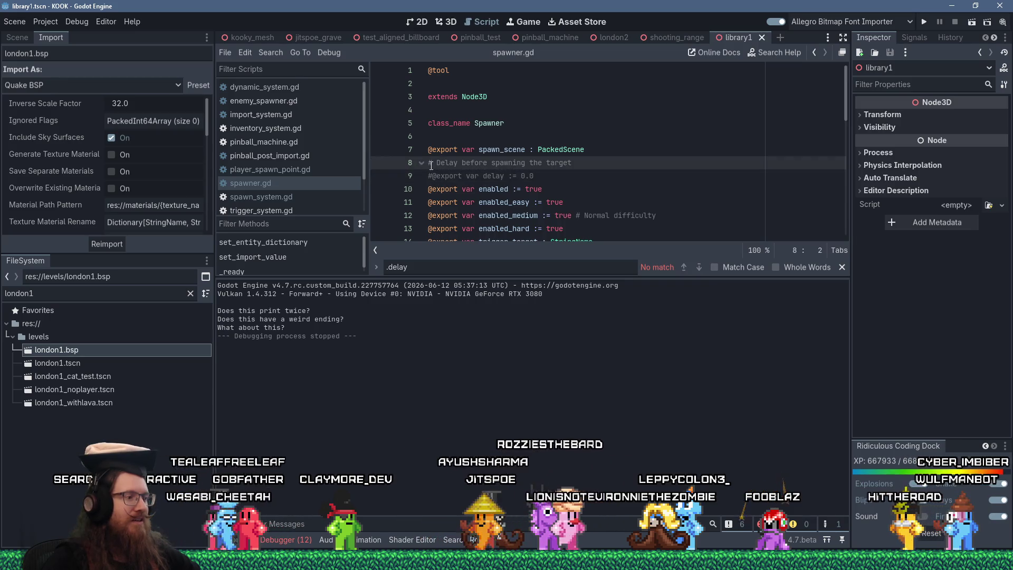
text(#)
click(432, 176)
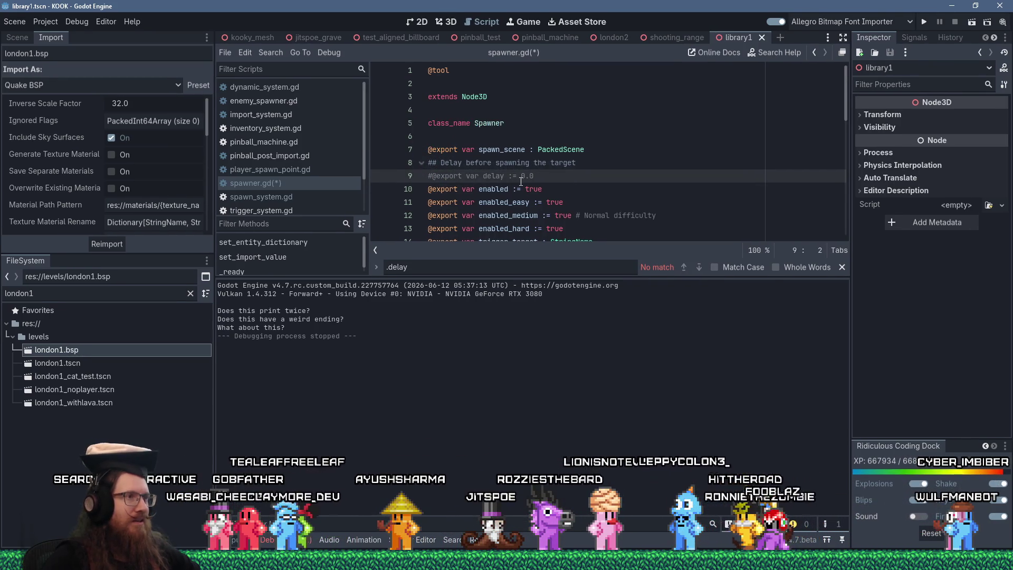
key(BackSpace)
key(ctrl+s)
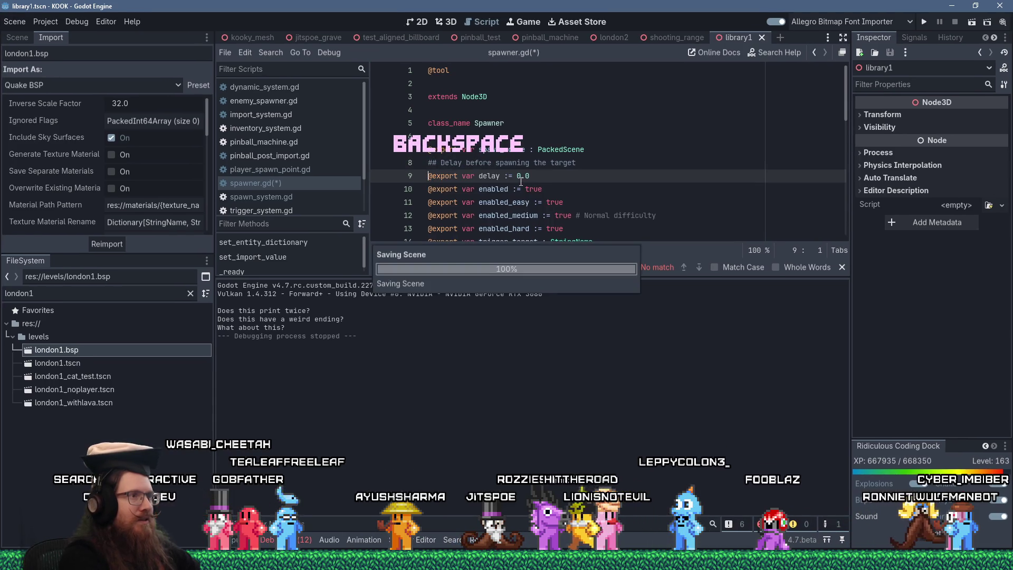
Review spawner.gd and place the cursor at the end of the delay line.
scroll(557, 198, down, 6)
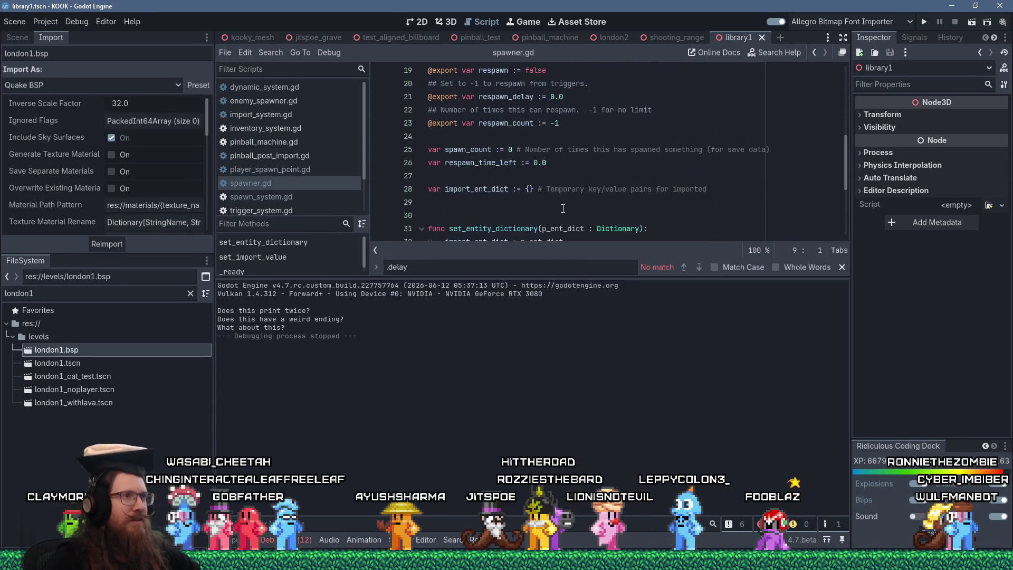
scroll(562, 206, up, 4)
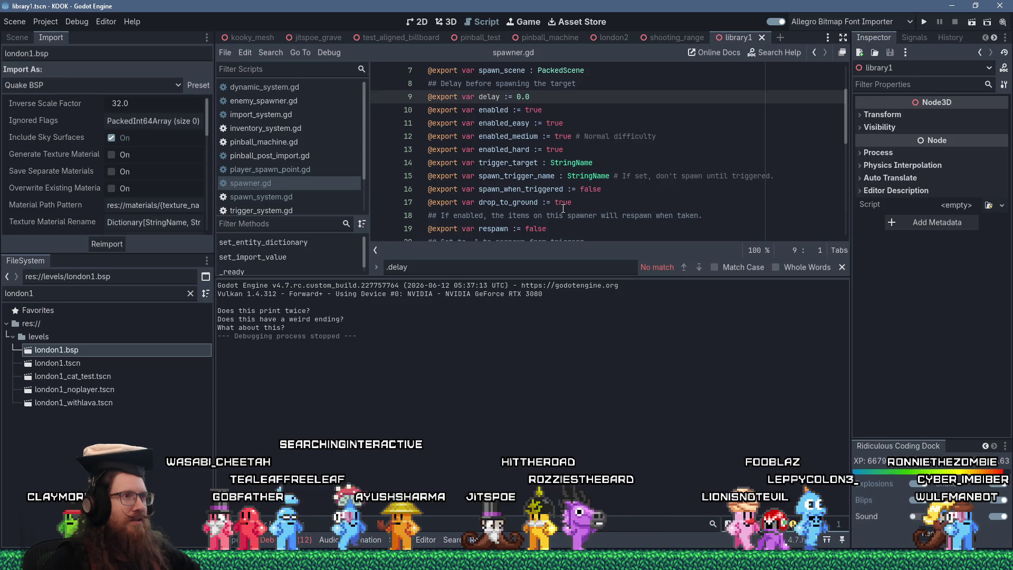
scroll(563, 208, down, 3)
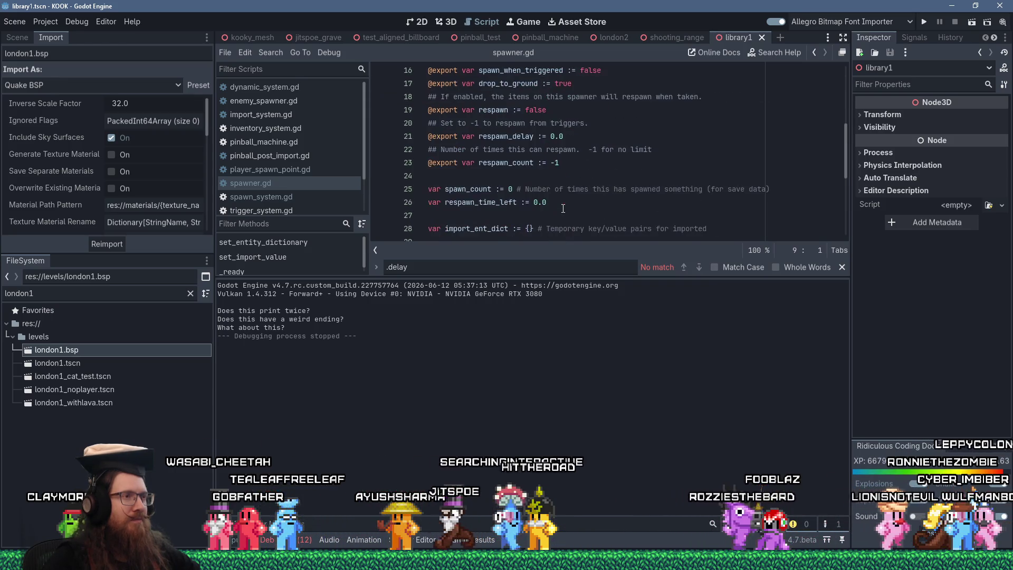
scroll(563, 209, down, 2)
scroll(567, 211, up, 7)
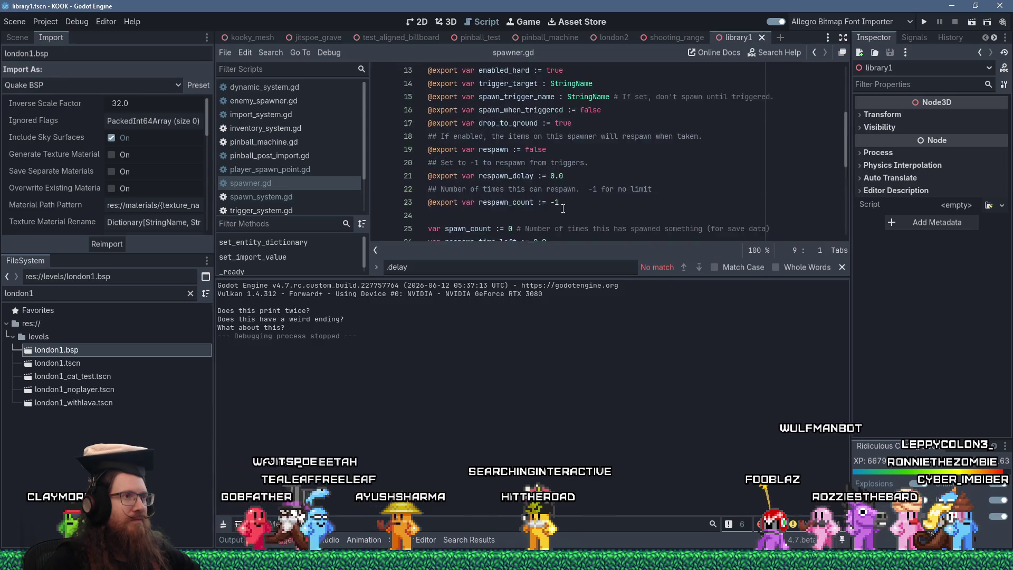
key(End)
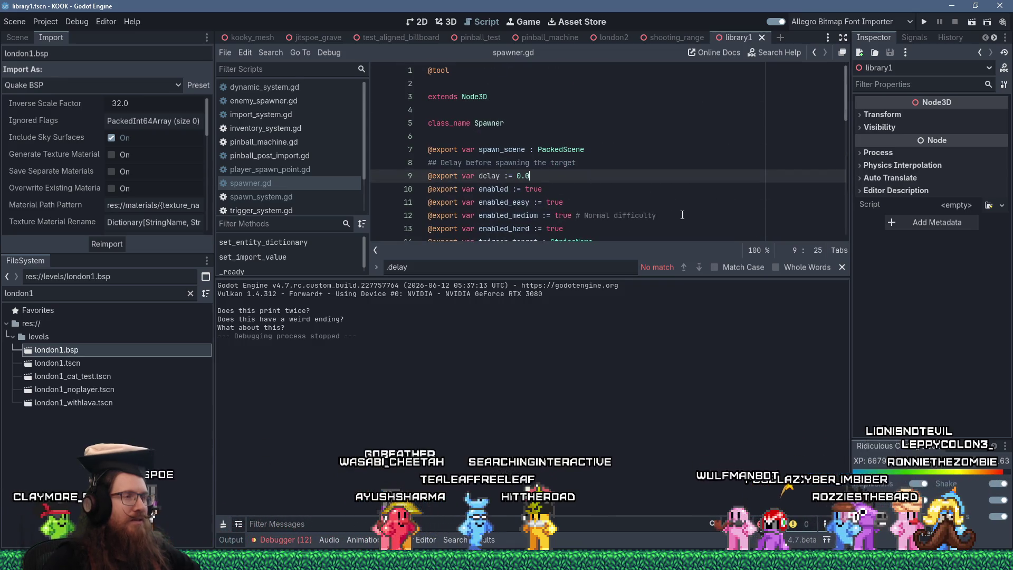
scroll(680, 233, down, 3)
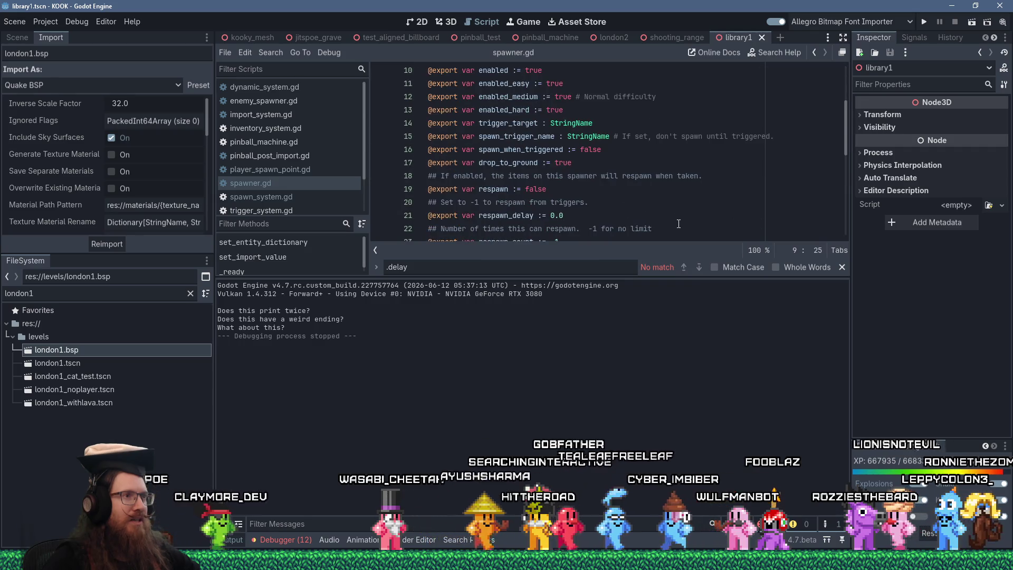
scroll(674, 212, up, 1)
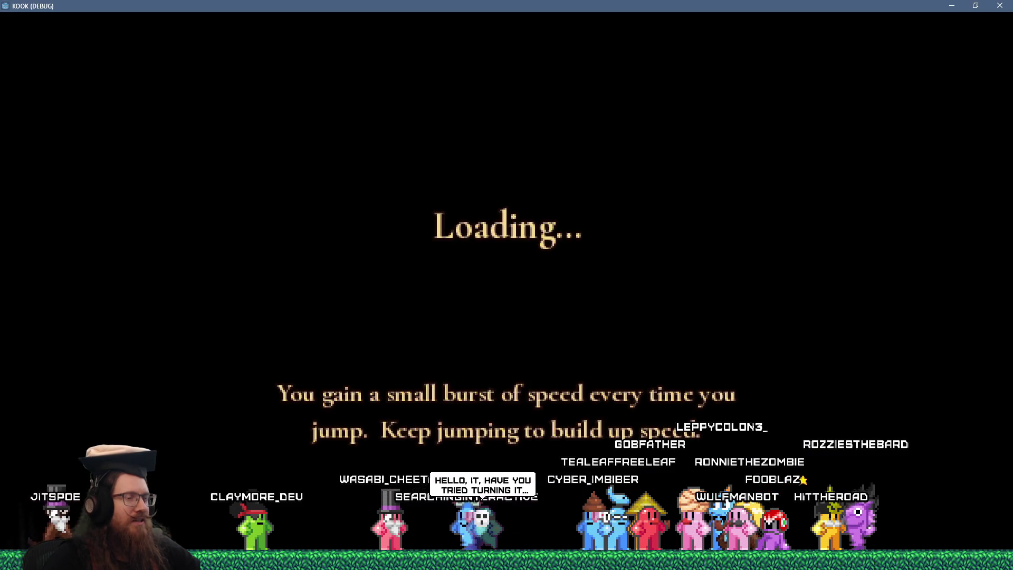
Quit the running game by entering 'quit' in its console.
key(w)
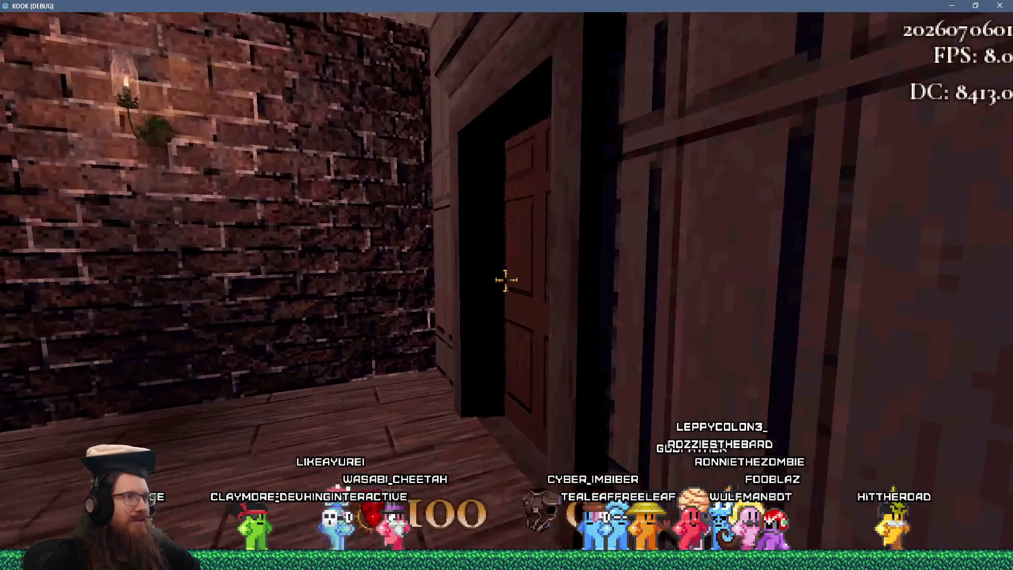
key(grave)
text(quit)
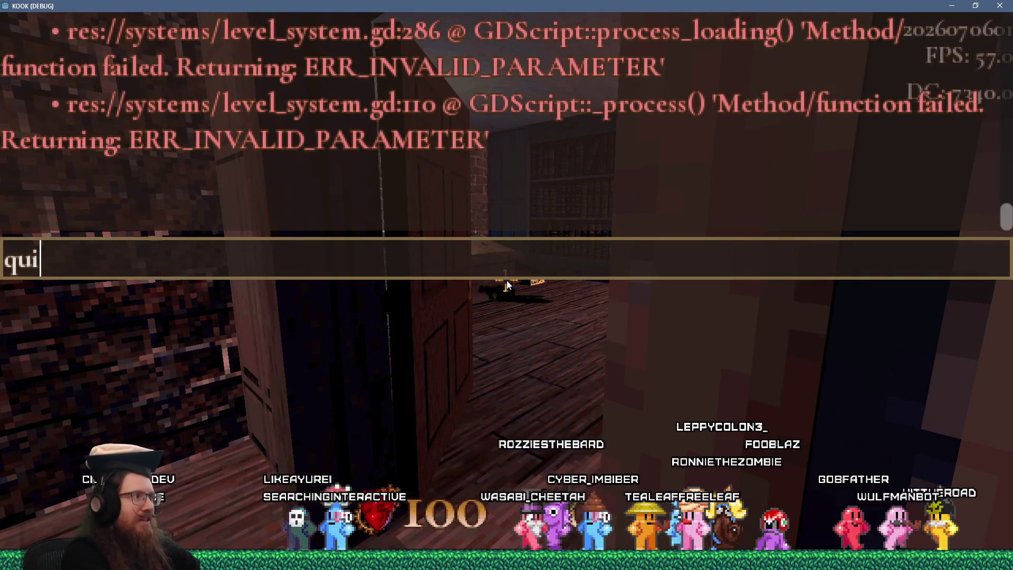
key(Return)
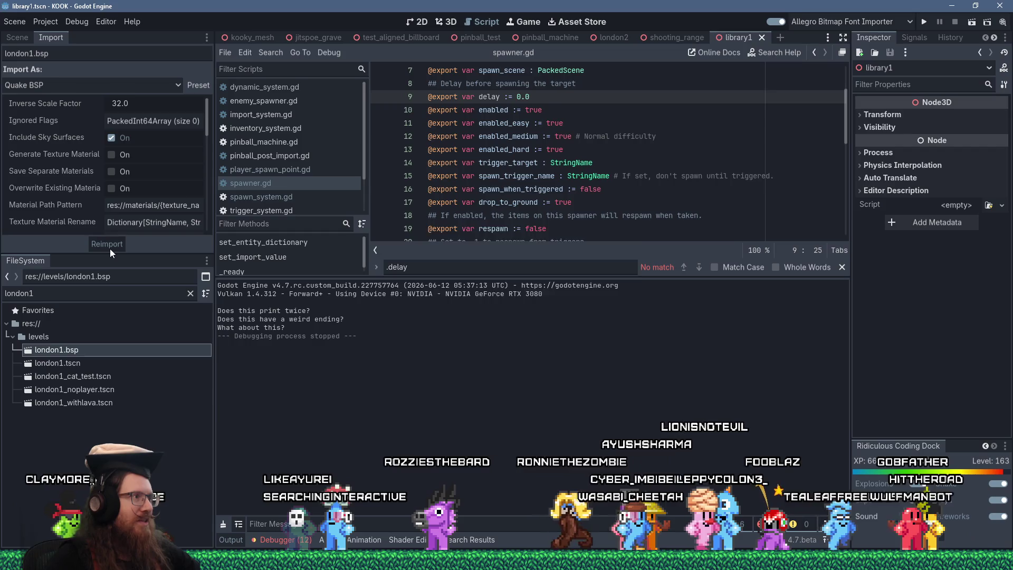
Reimport london1.bsp, test-run the game again, close it, and open london1.bsp.
click(108, 245)
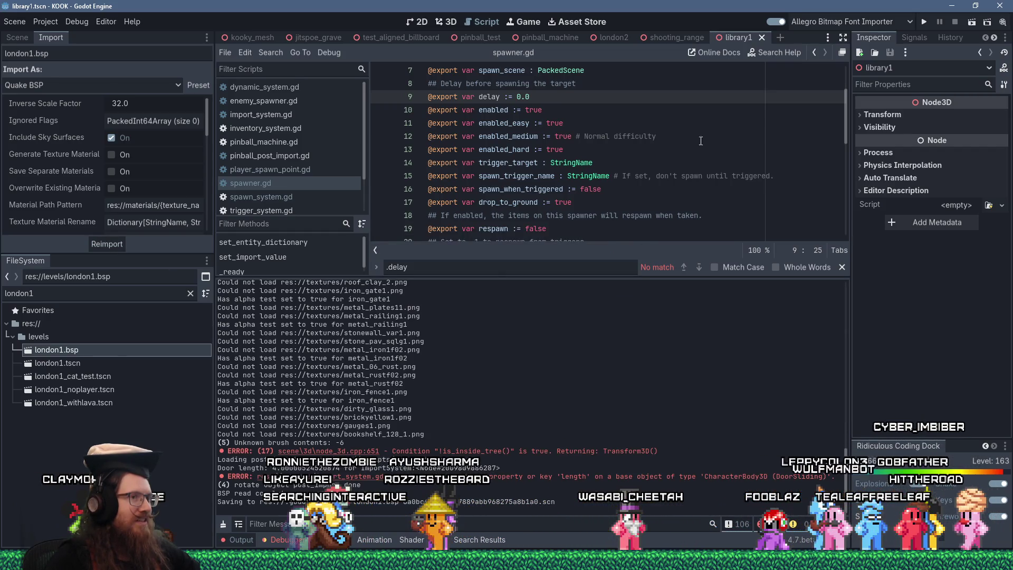
click(927, 26)
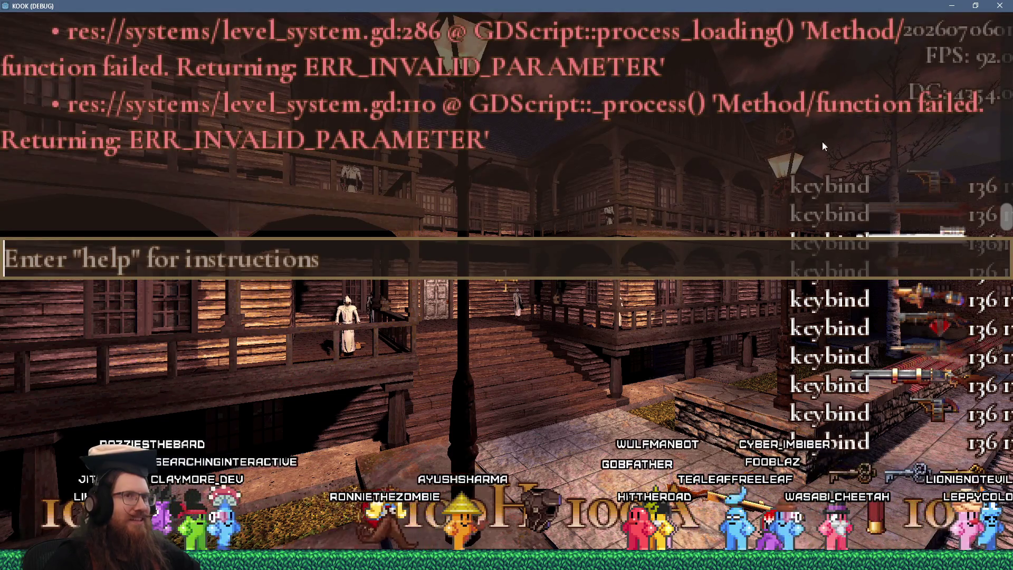
click(1000, 7)
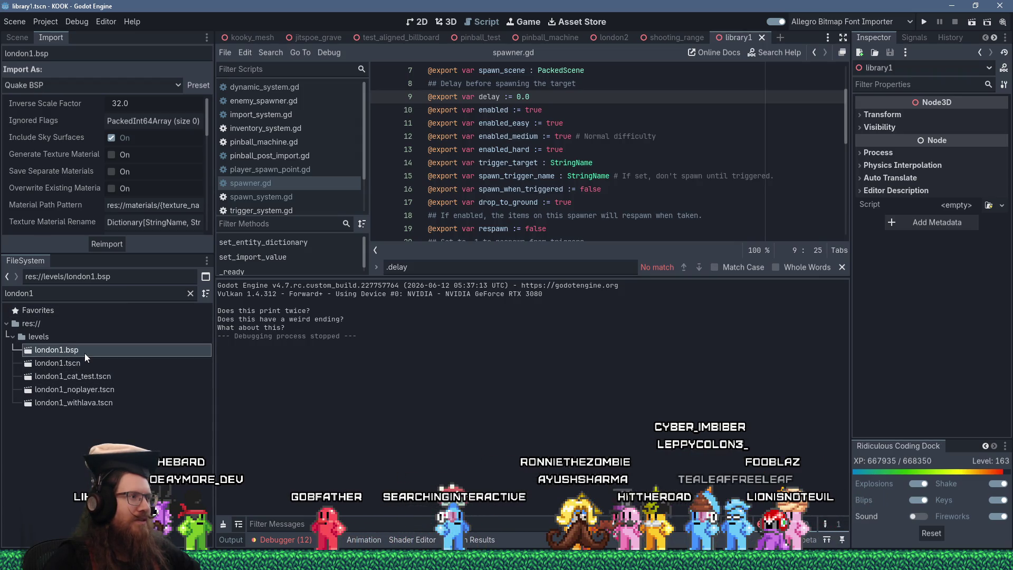
double_click(115, 350)
Open the imported london1.bsp scene anyway and view the buildings in 3D.
click(495, 302)
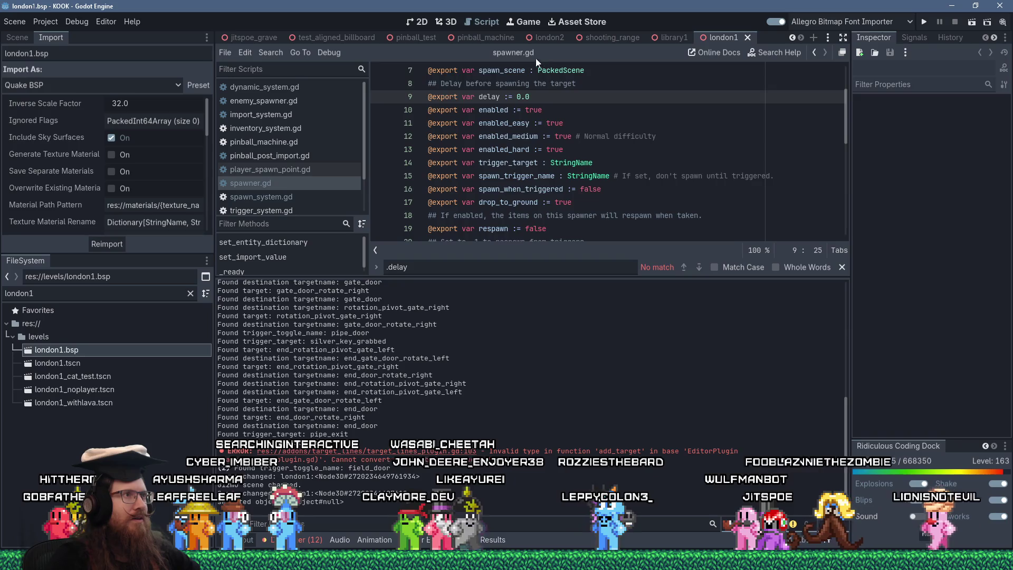
click(452, 22)
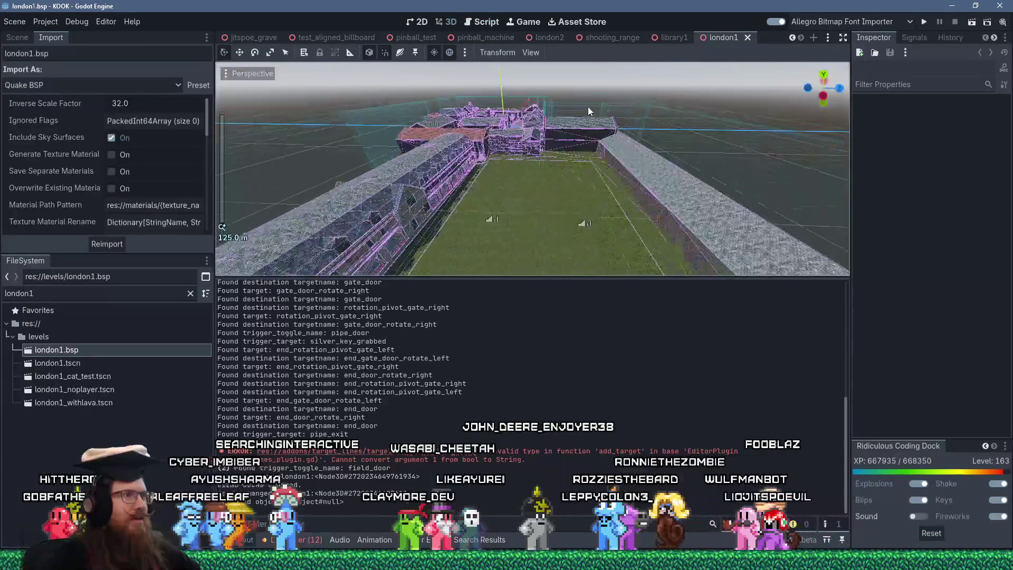
scroll(588, 106, up, 4)
mouse_move(581, 134)
mouse_down()
mouse_move(300, 183)
mouse_move(403, 118)
mouse_move(517, 126)
mouse_move(457, 106)
mouse_up()
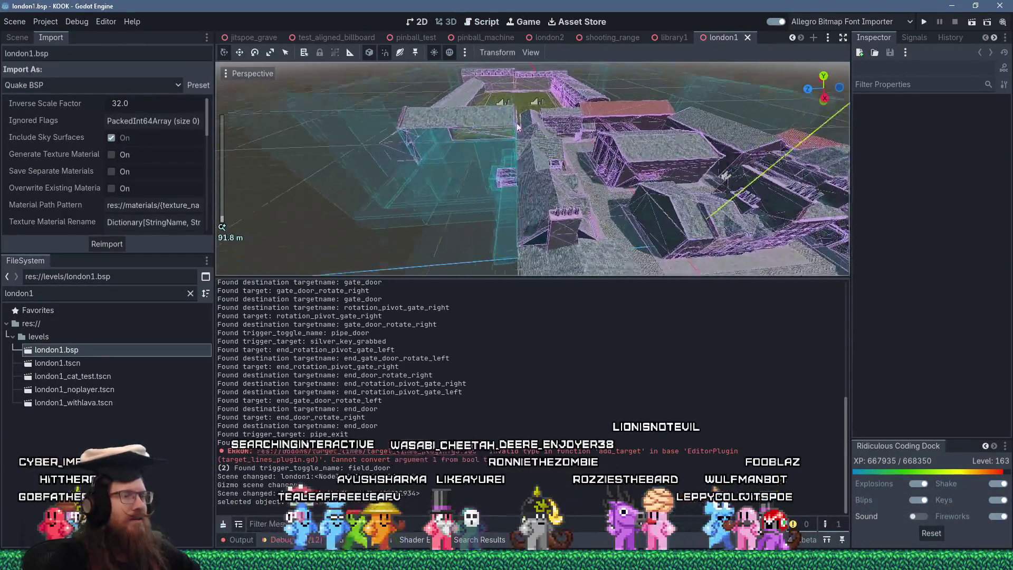
scroll(451, 87, up, 3)
mouse_move(445, 70)
mouse_down()
mouse_move(466, 79)
mouse_move(482, 139)
mouse_move(407, 62)
mouse_up()
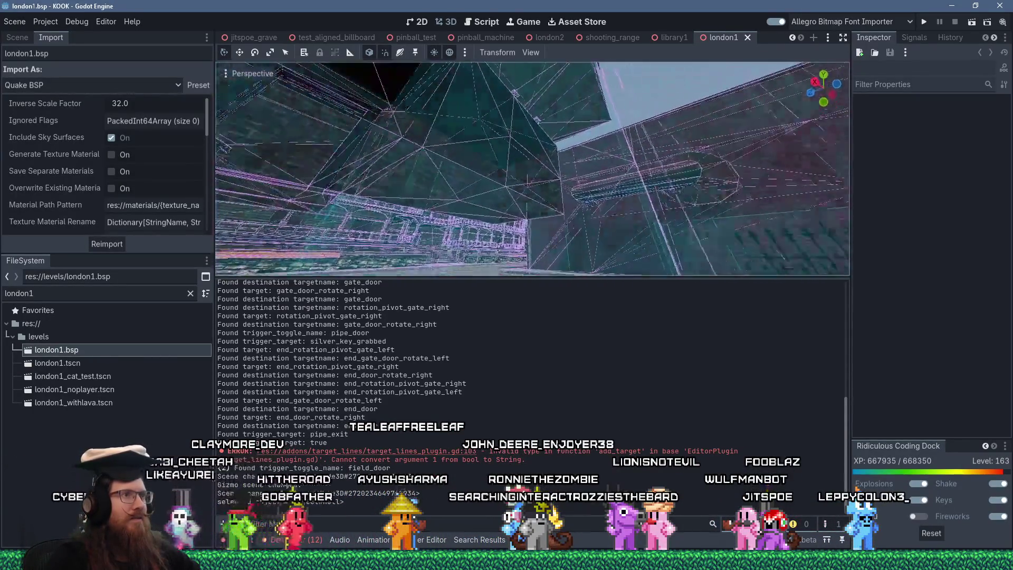
scroll(533, 169, down, 2)
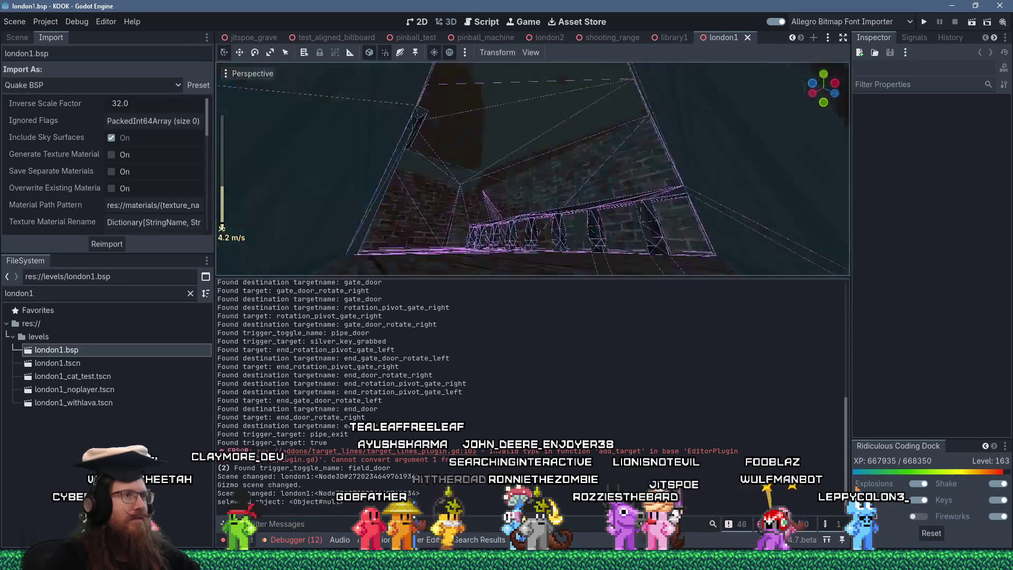
Fly through the corridor, cobblestone street and brick rooms, then select the player spawn point.
key(w)
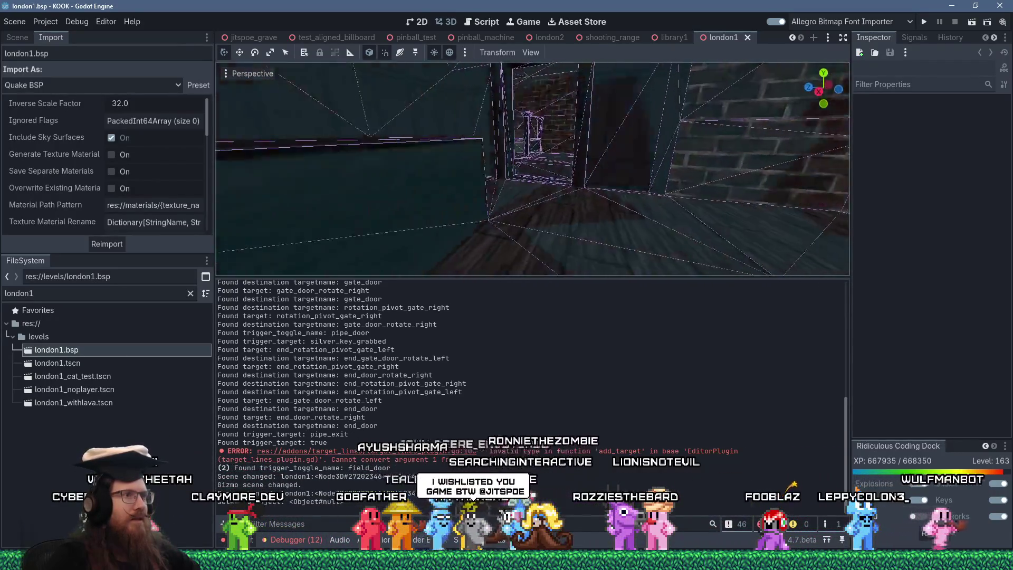
key(w)
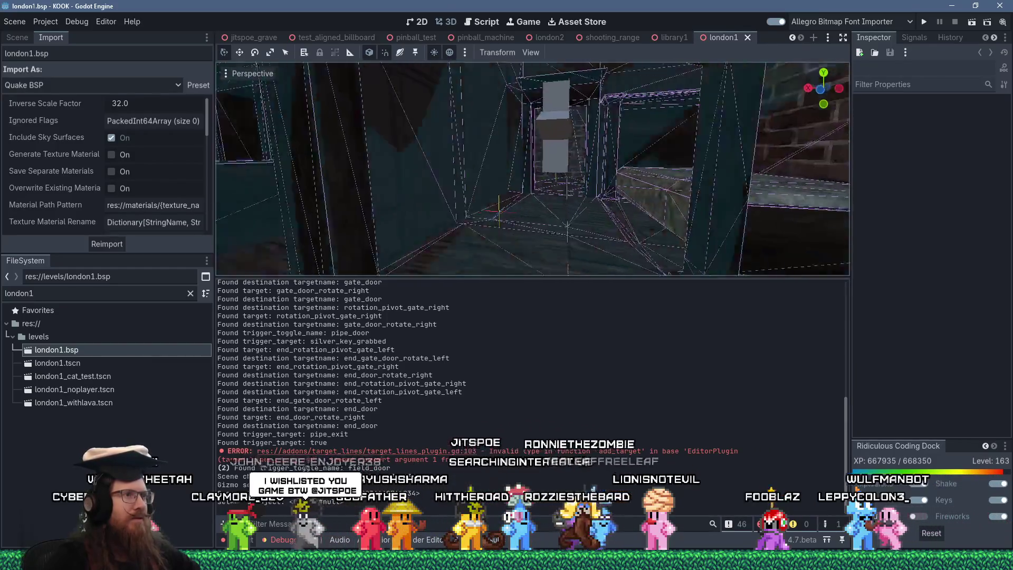
scroll(533, 169, down, 2)
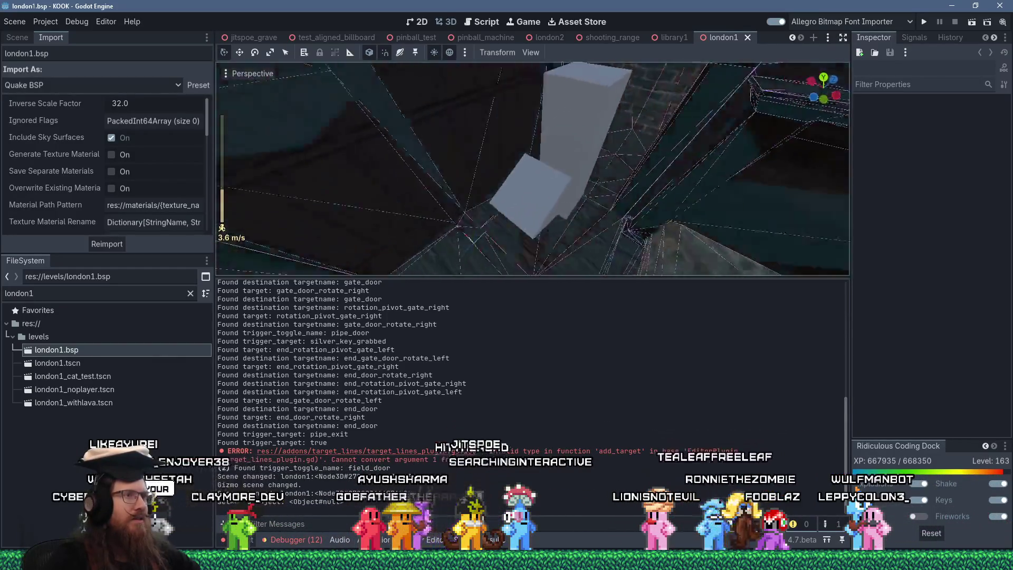
key(w)
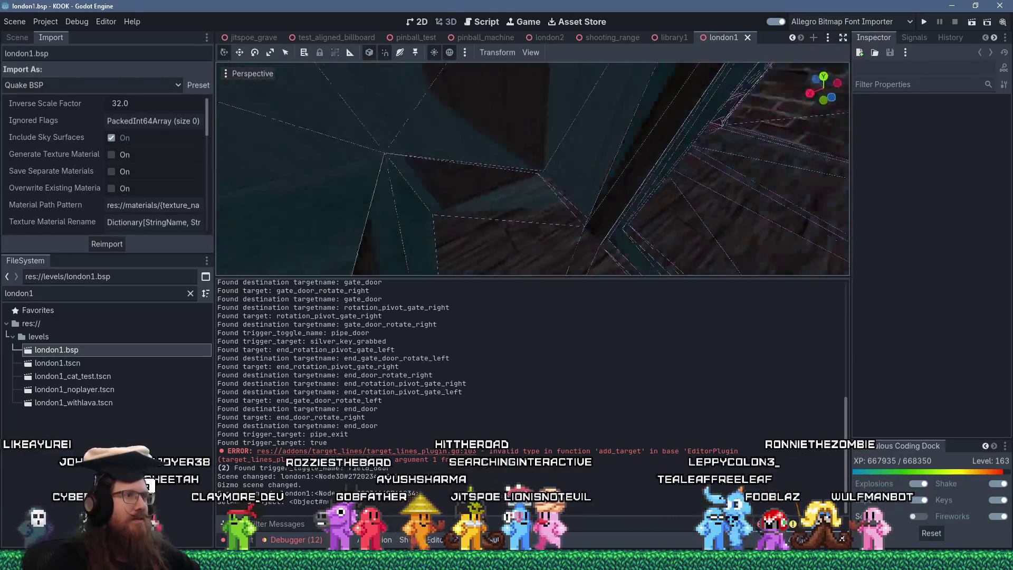
key(w)
key(w)
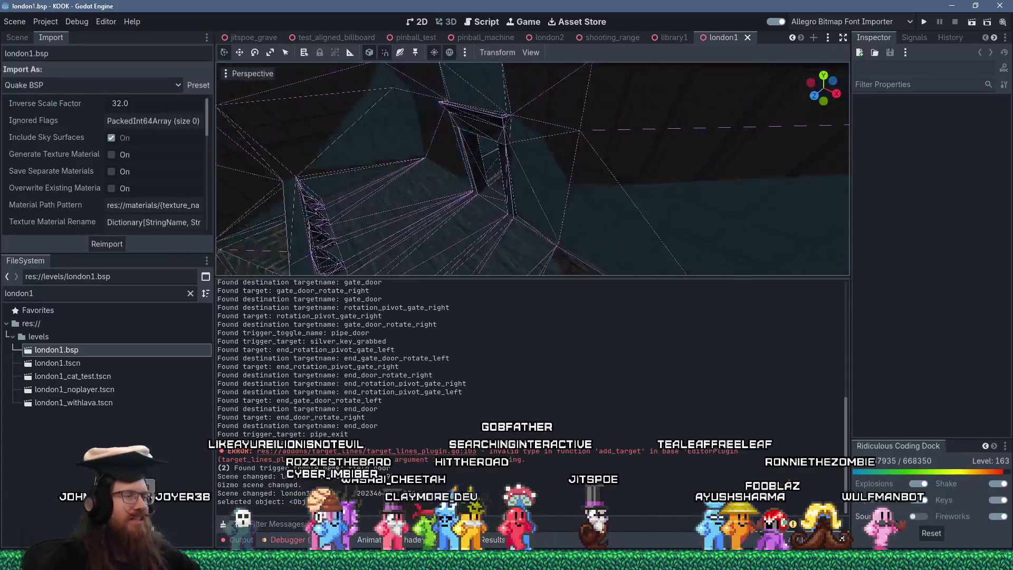
key(w)
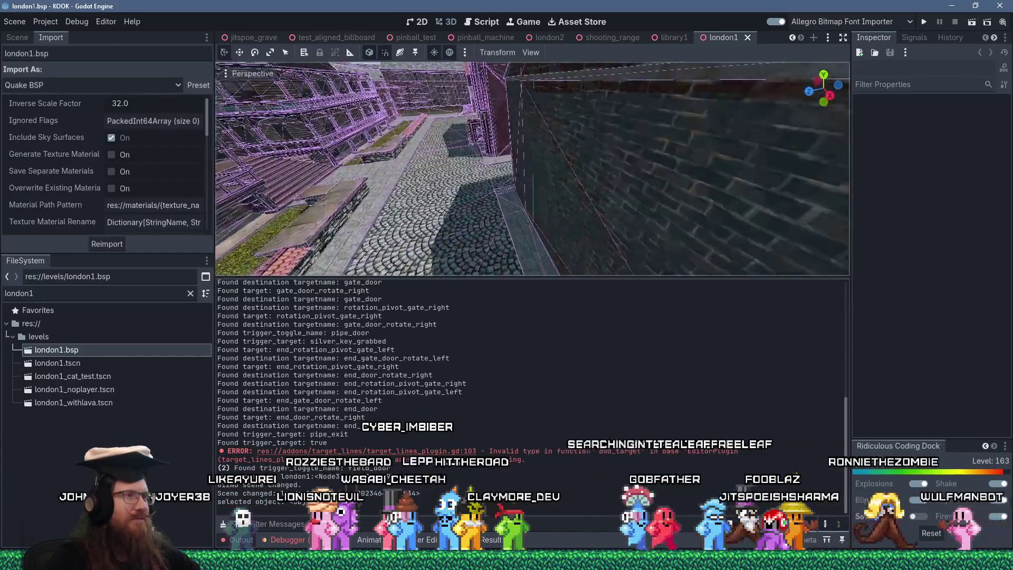
key(w)
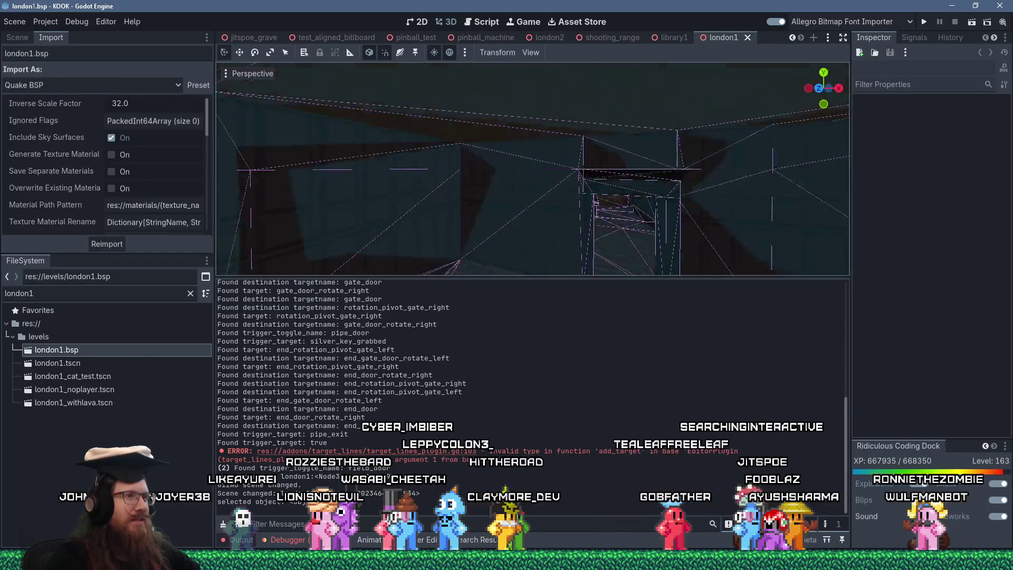
key(w)
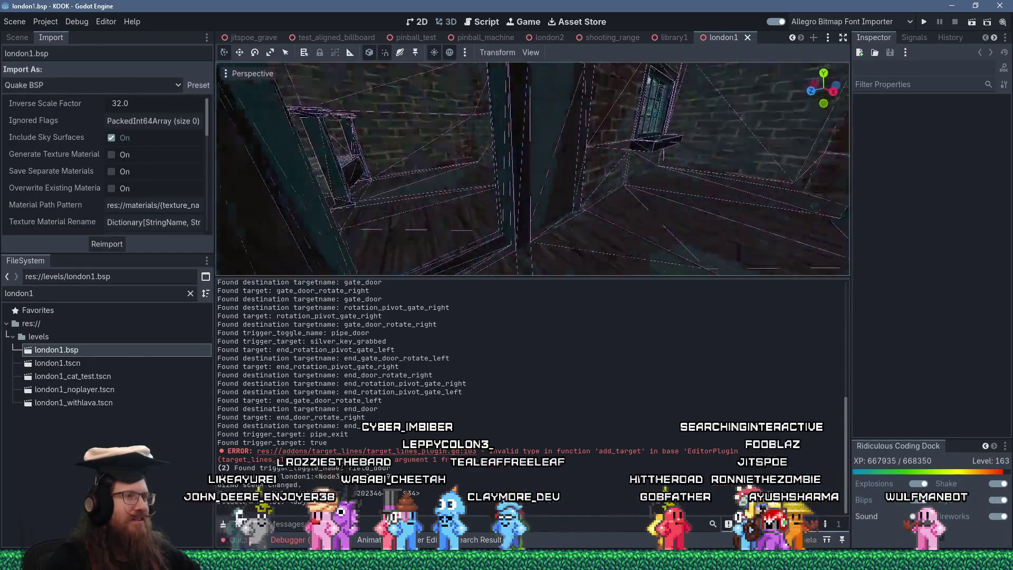
key(w)
click(497, 161)
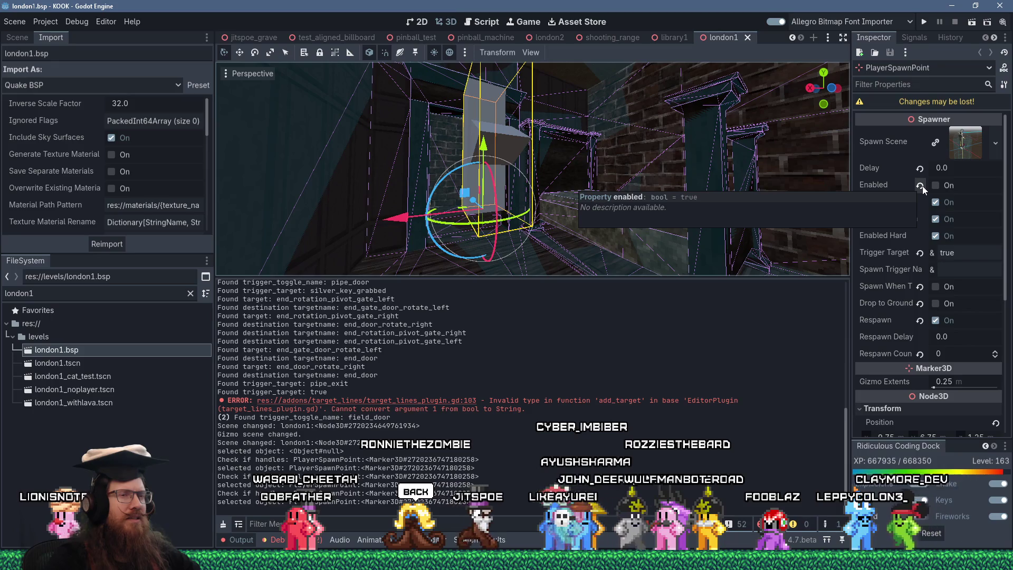
View the PlayerSpawnPoint from new angles, then return to the spawner.gd script.
drag(686, 185, 549, 174)
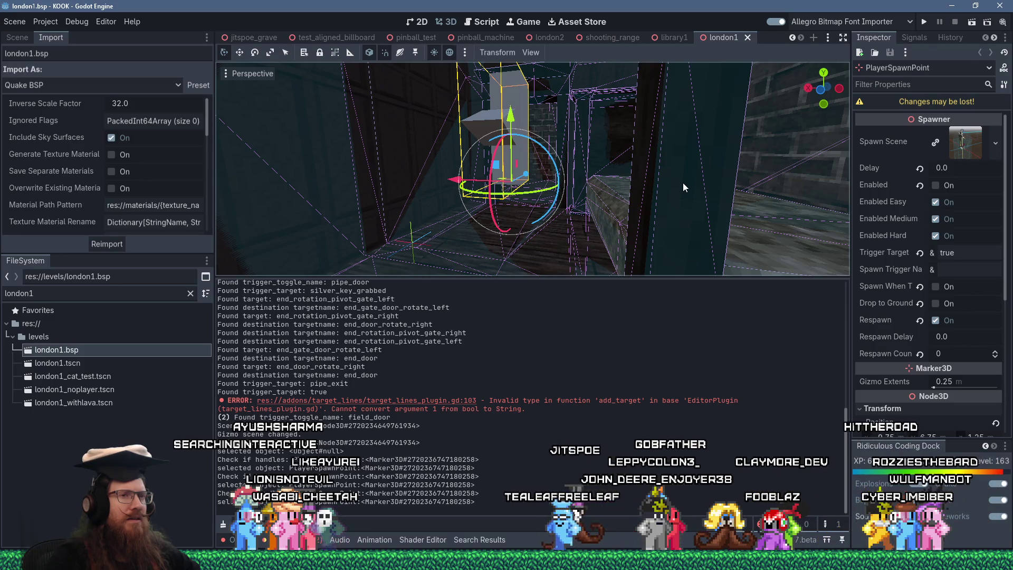
drag(683, 181, 619, 163)
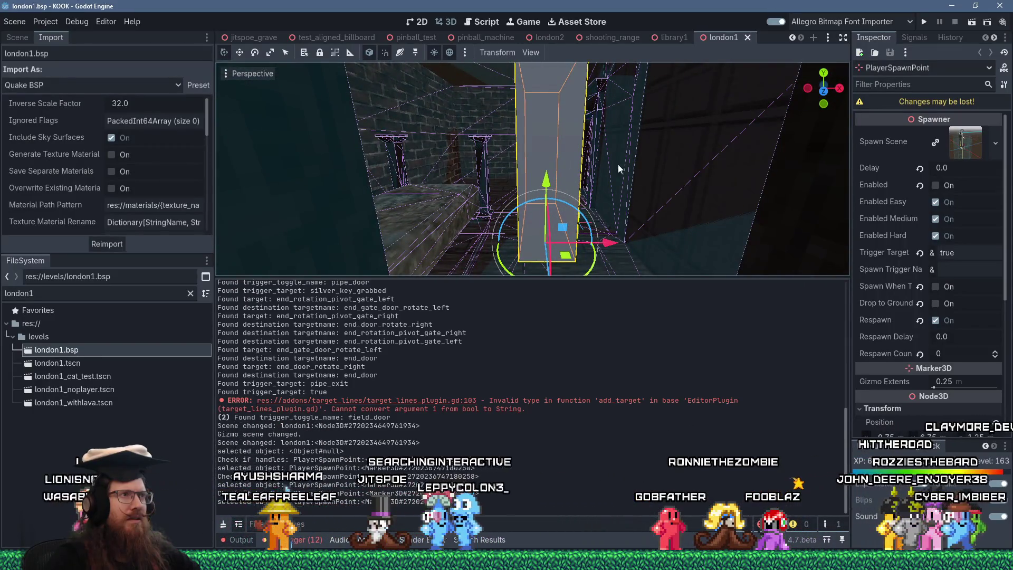
click(483, 21)
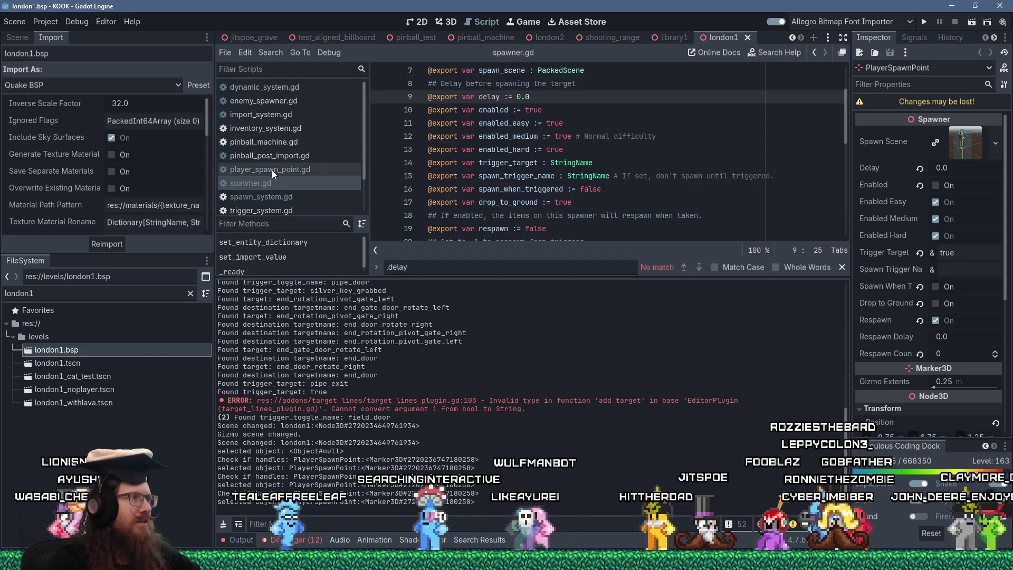
Scroll through the current script, then dismiss the spawner.gd context menu without choosing anything.
scroll(271, 170, down, 3)
scroll(274, 170, up, 3)
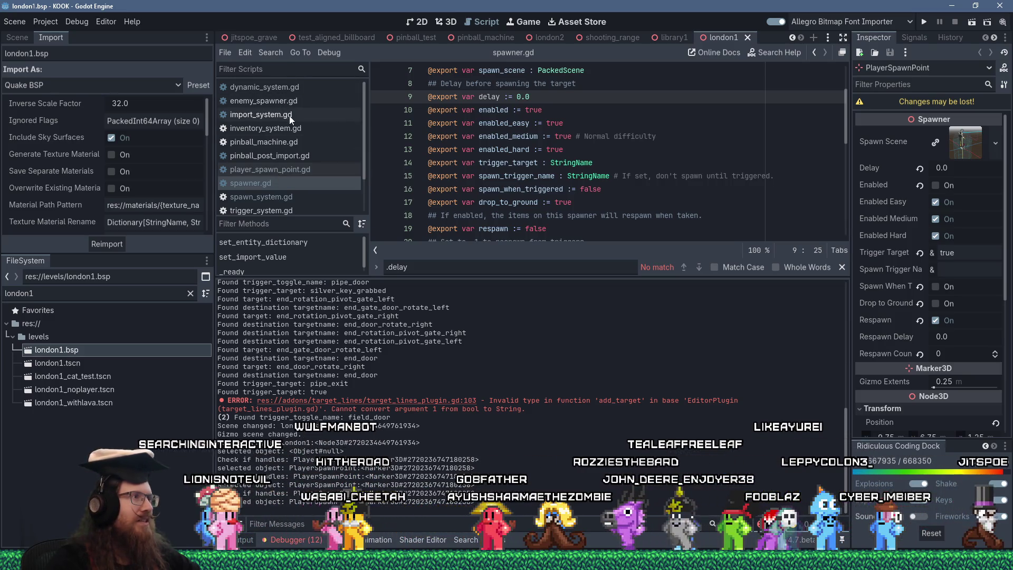
scroll(299, 154, down, 2)
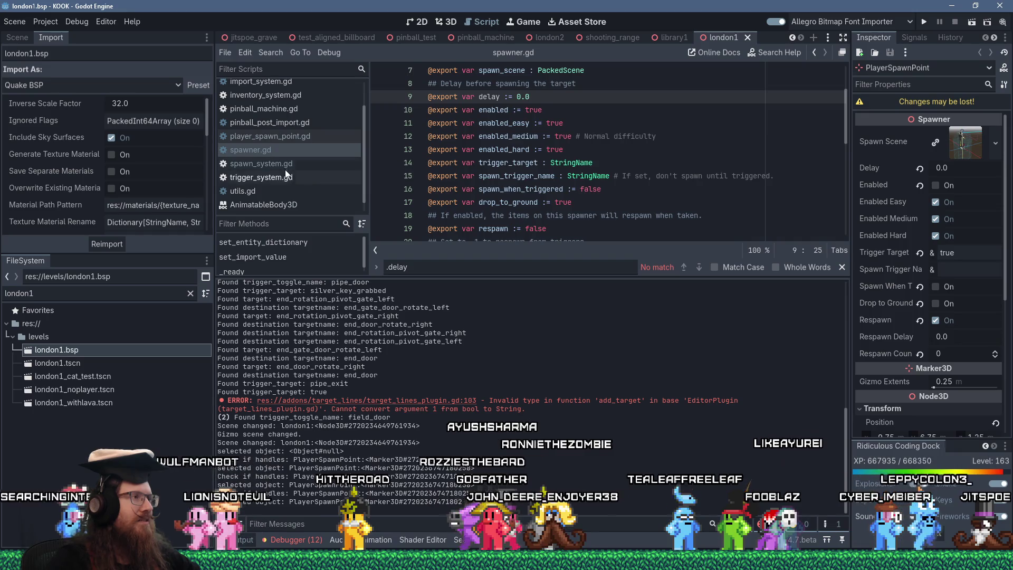
scroll(285, 173, up, 2)
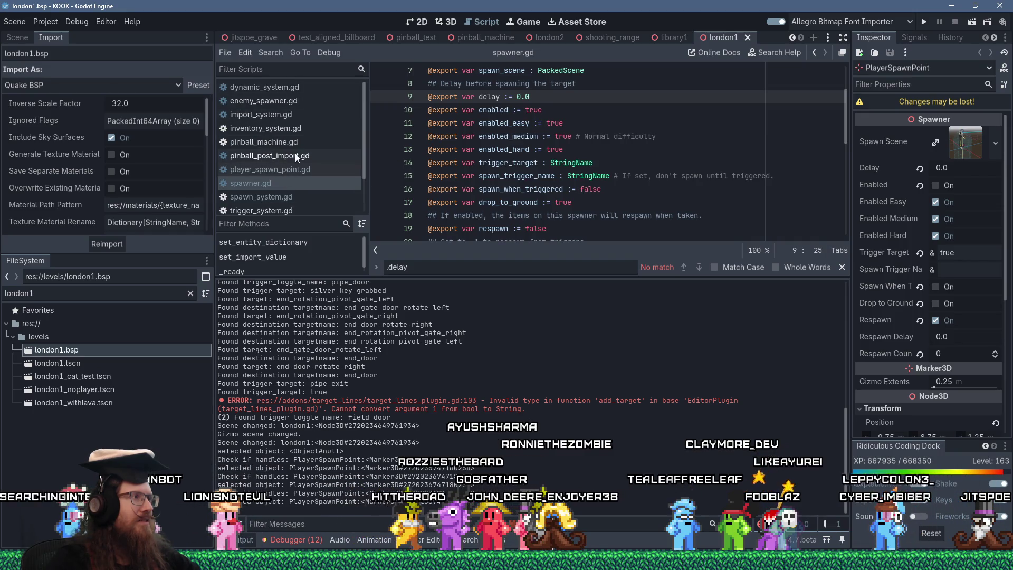
right_click(246, 188)
click(296, 248)
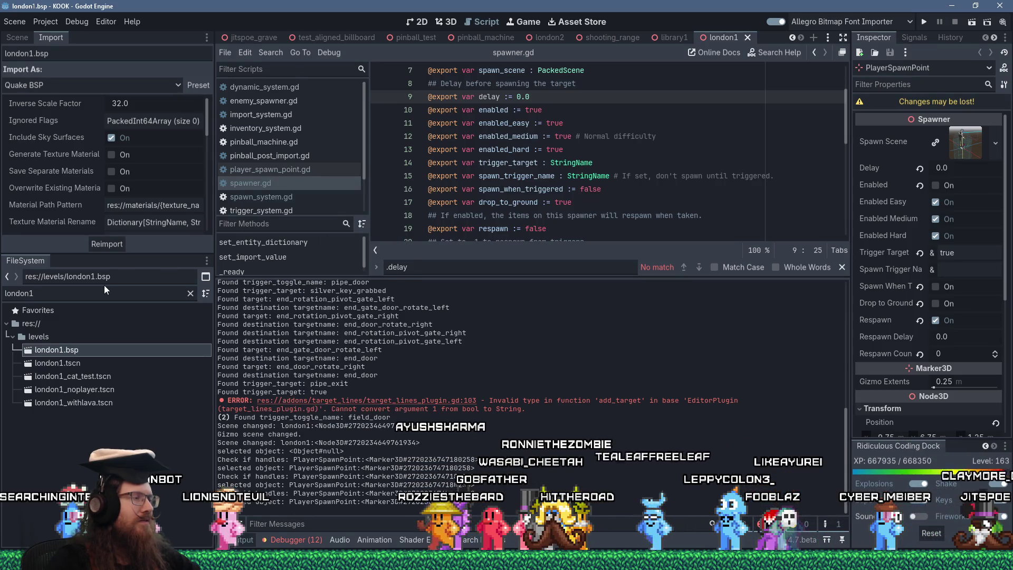
Filter FileSystem for 'import_syst', open import_system.gd and scroll to its spawner import code.
key(ctrl+a)
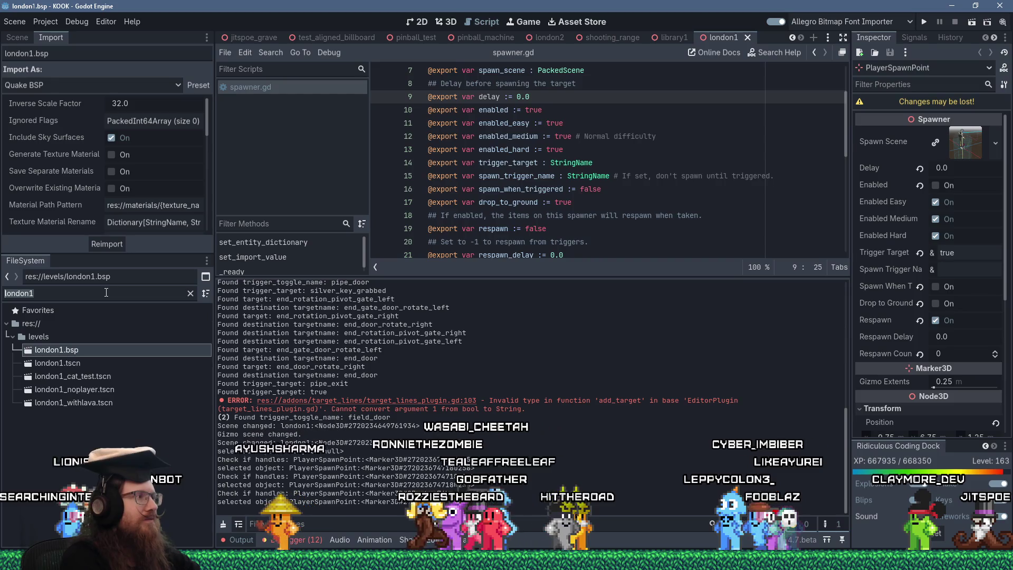
text(import_syst)
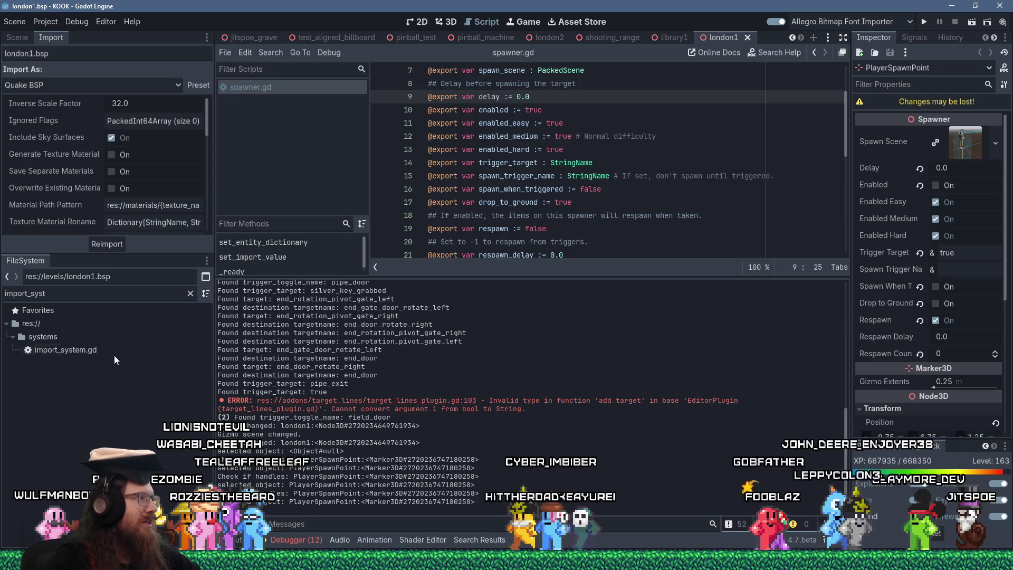
double_click(111, 348)
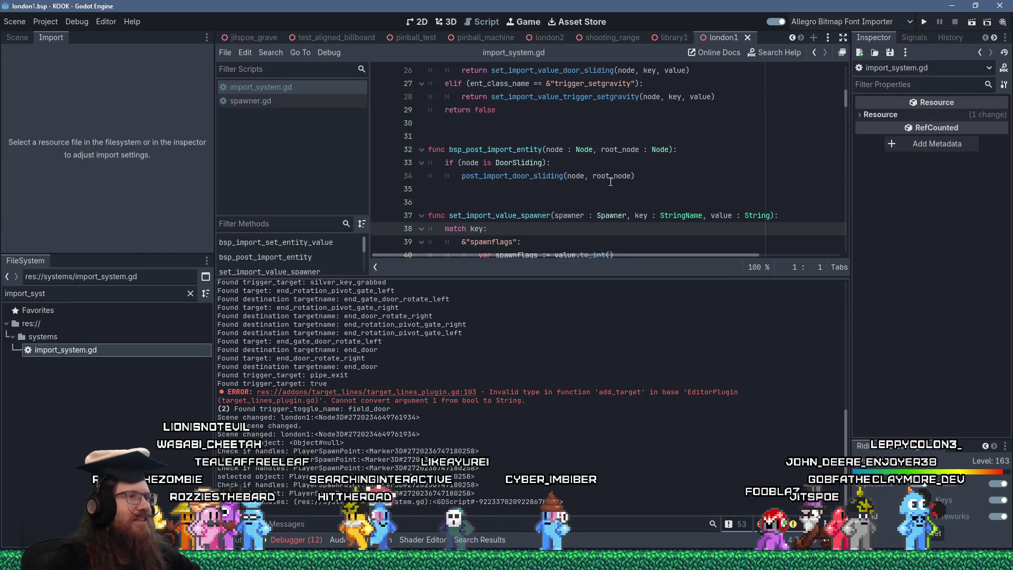
scroll(581, 174, up, 6)
click(612, 163)
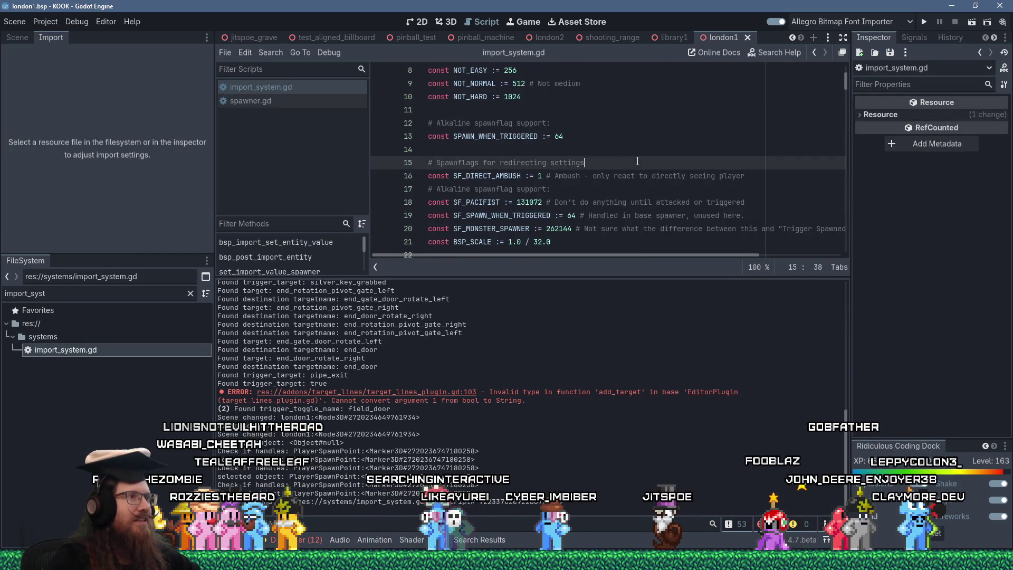
scroll(634, 162, down, 7)
scroll(638, 161, down, 12)
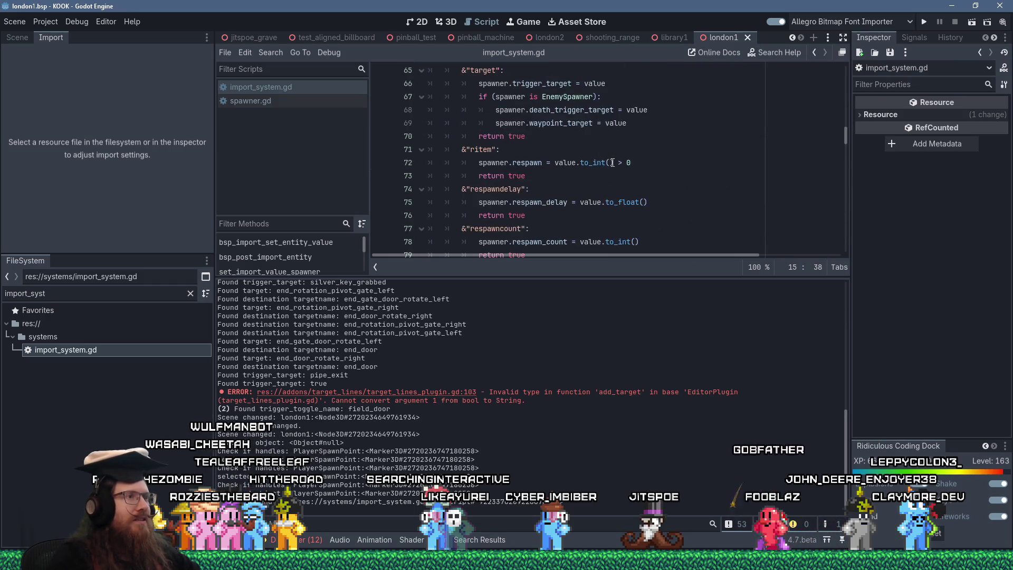
scroll(613, 162, down, 1)
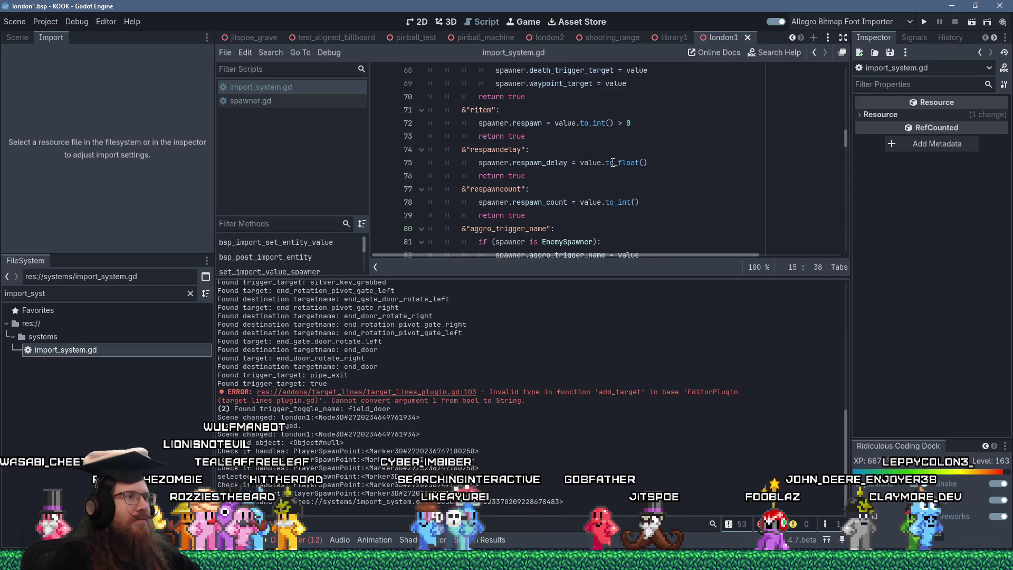
Search import_system.gd for 'enabled' and step through its three matches.
scroll(613, 163, down, 3)
scroll(613, 163, up, 10)
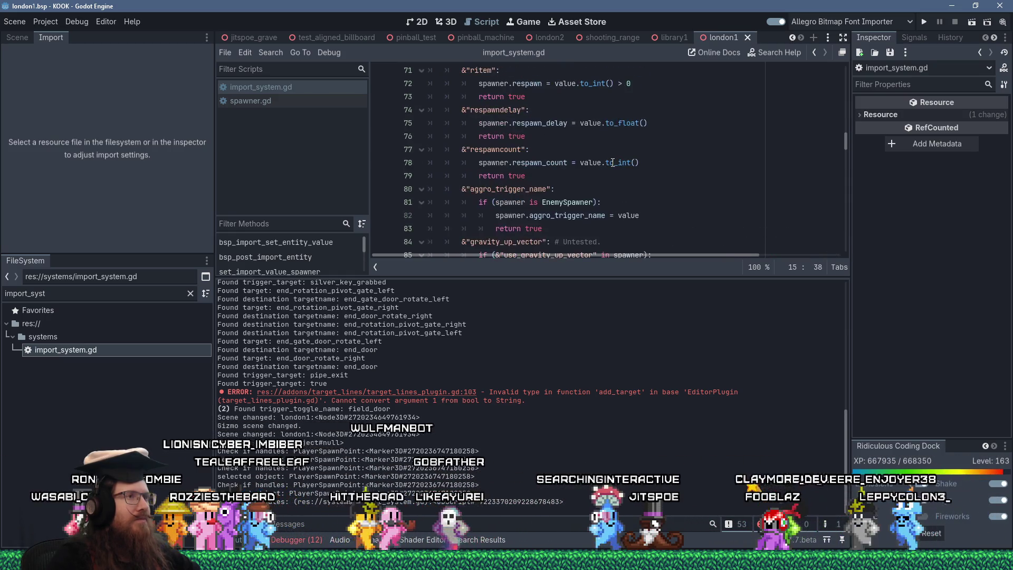
scroll(613, 163, up, 6)
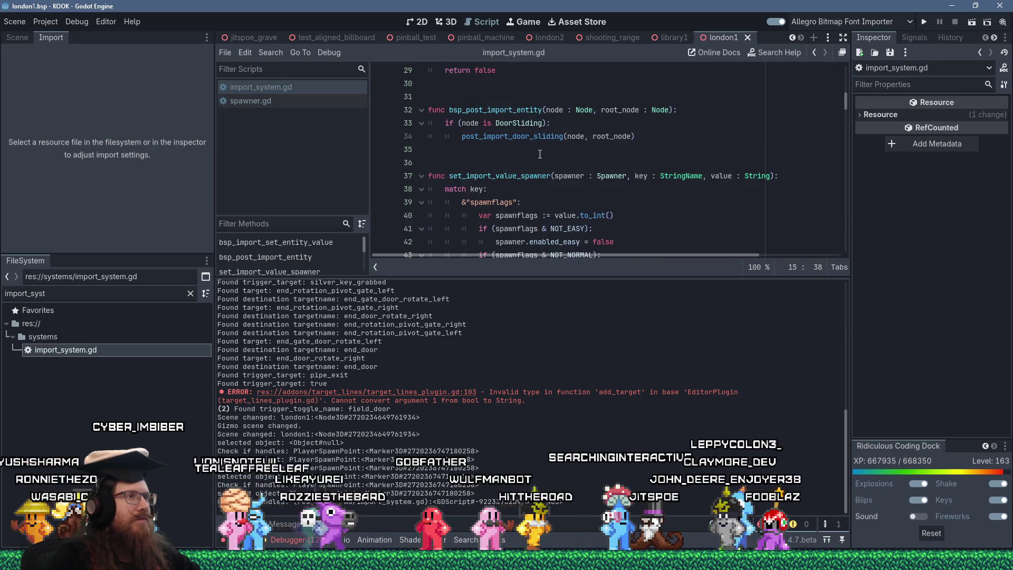
click(552, 176)
key(ctrl+f)
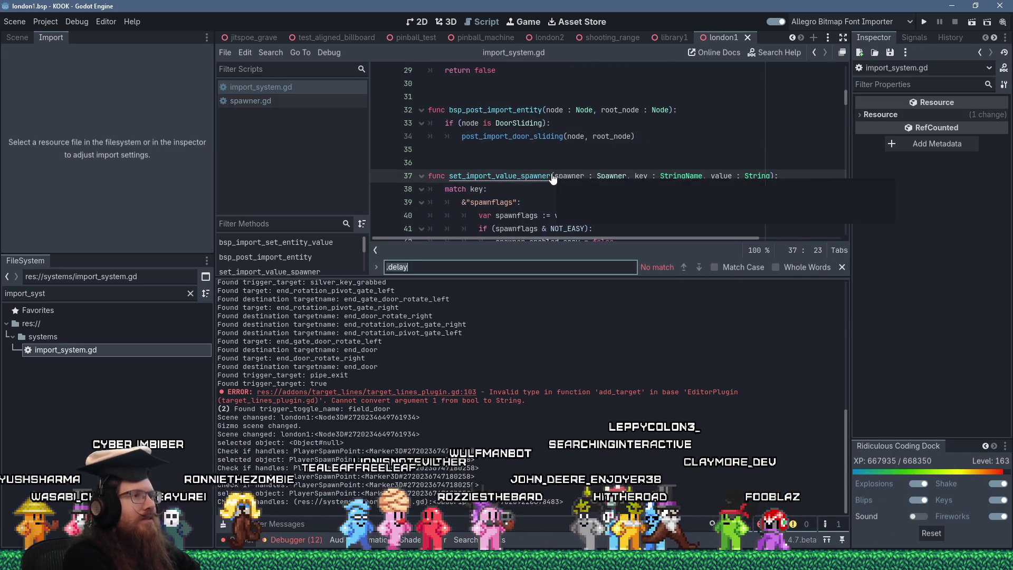
text(enabled)
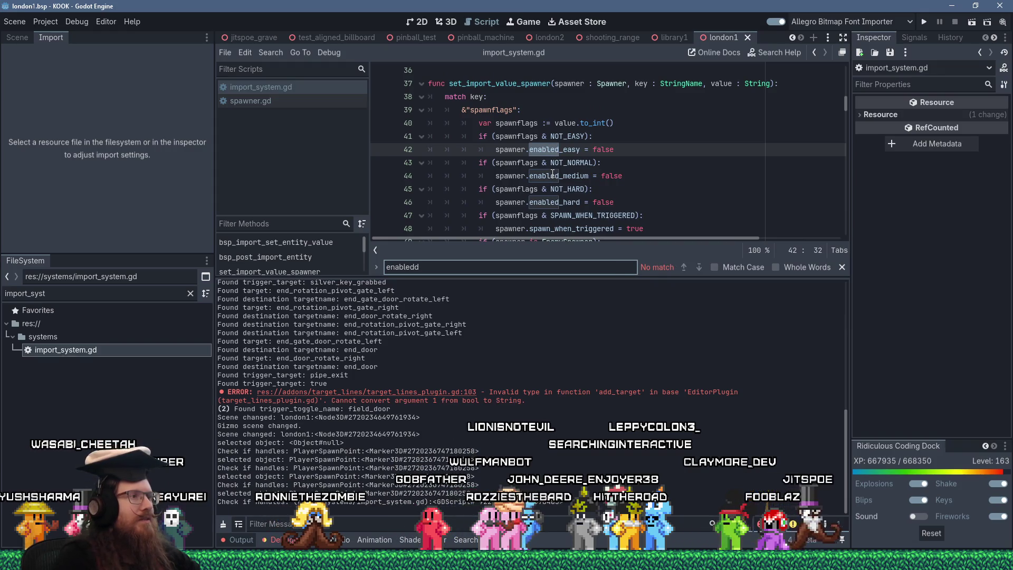
key(Return)
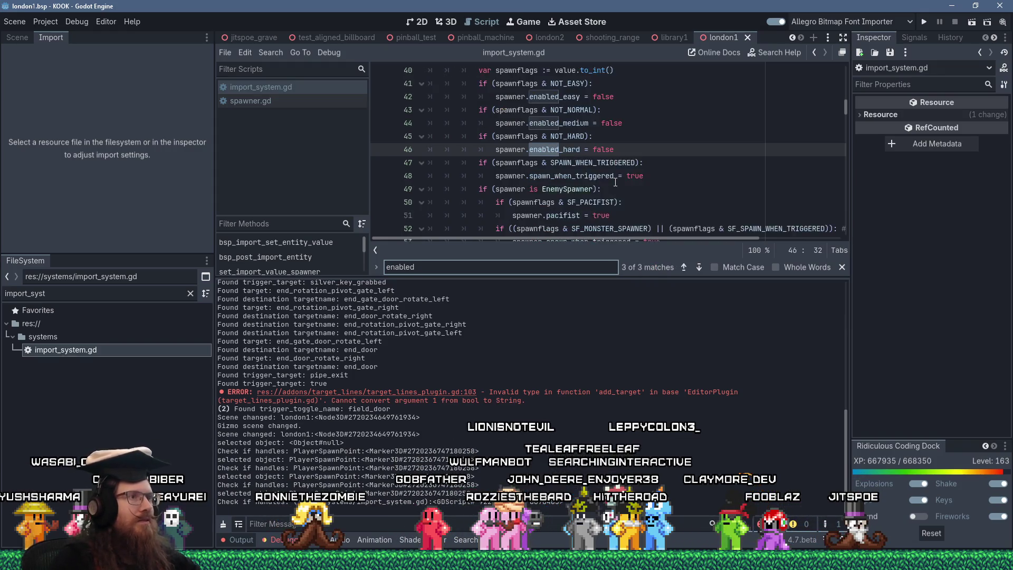
key(Return)
key(Return)
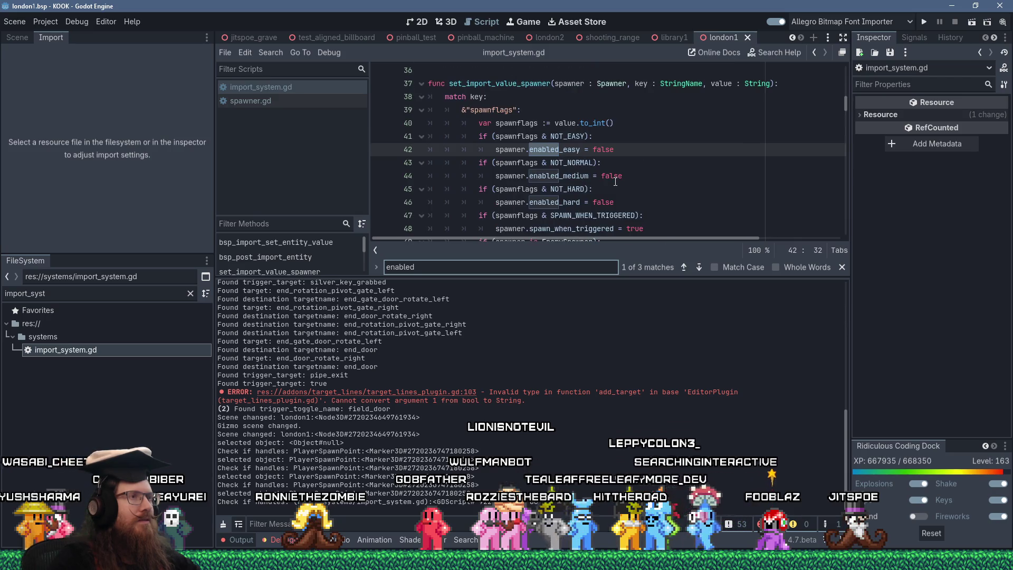
Enlarge the code area above the log, review the spawnflags code, and start Find in Files.
scroll(616, 181, up, 3)
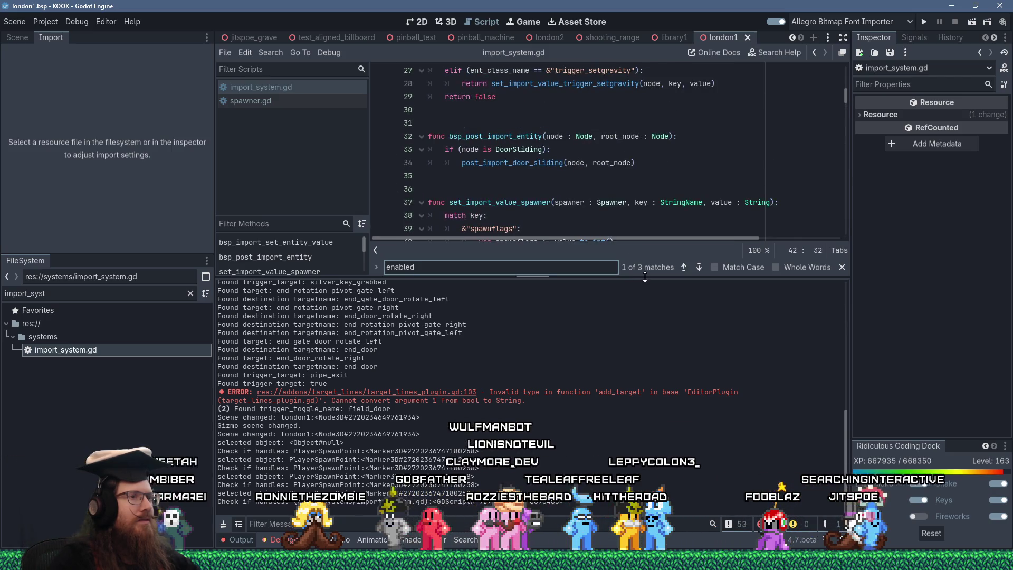
drag(645, 278, 645, 436)
scroll(597, 283, down, 6)
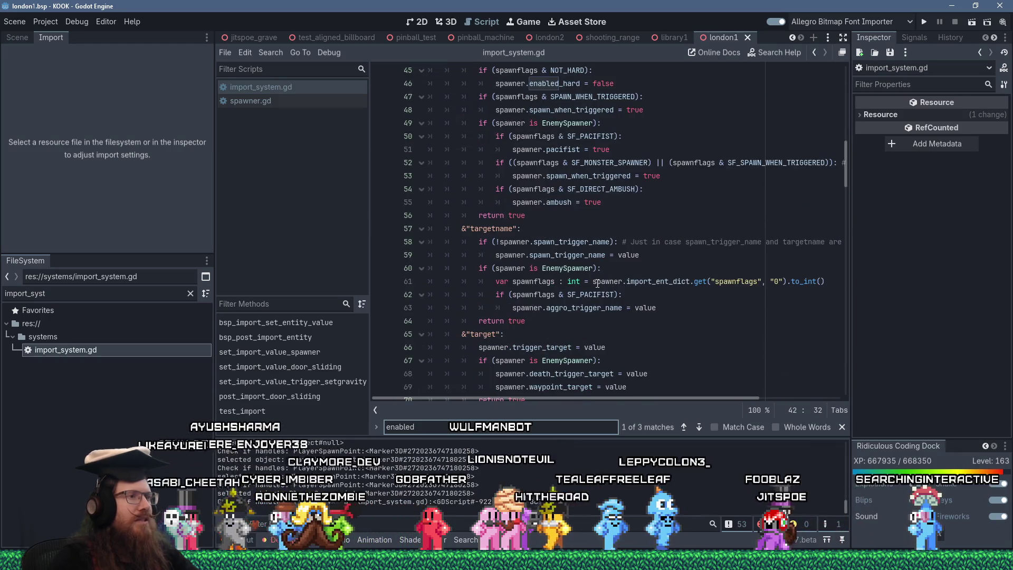
scroll(597, 284, down, 5)
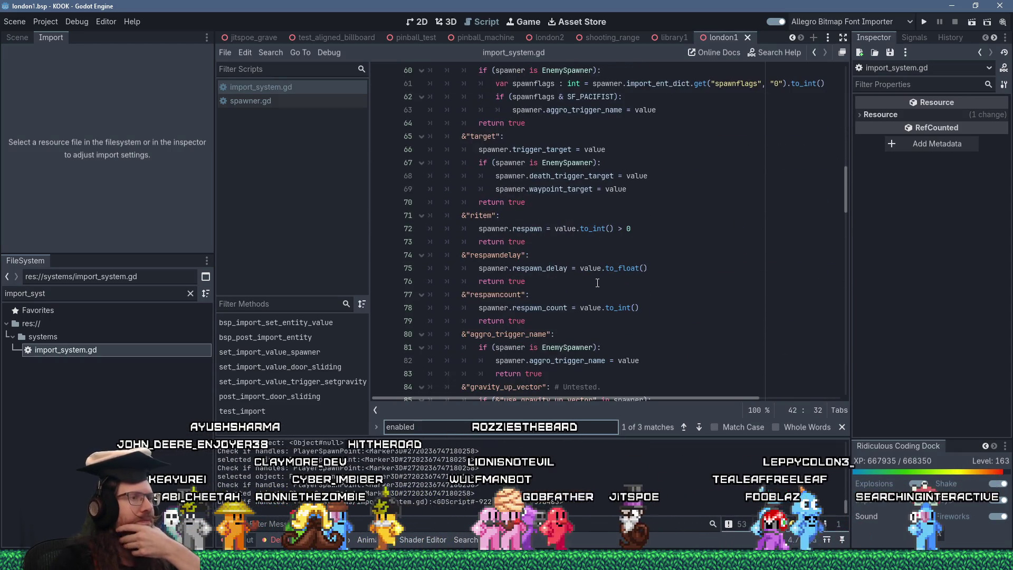
scroll(598, 284, down, 3)
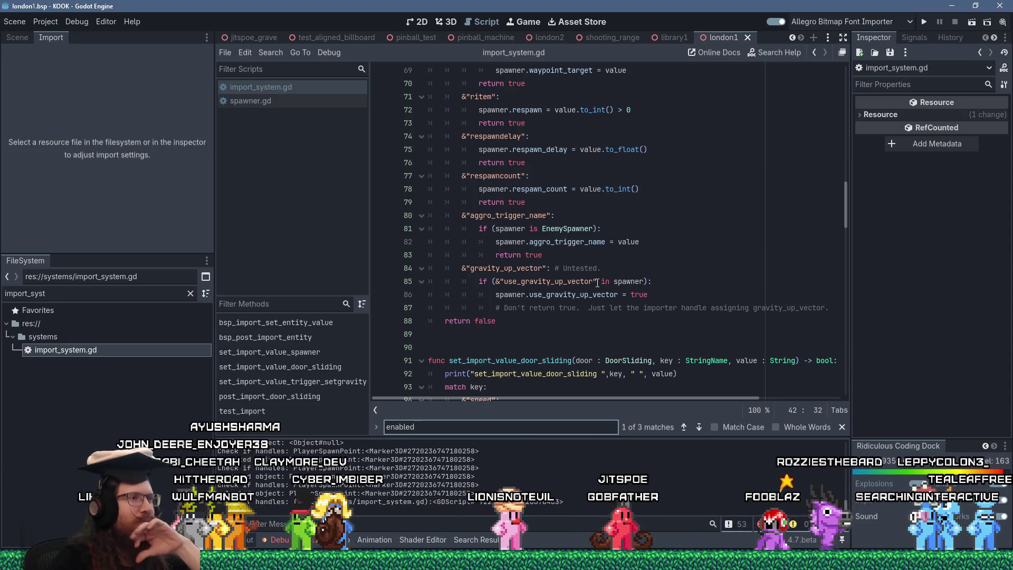
scroll(598, 284, up, 4)
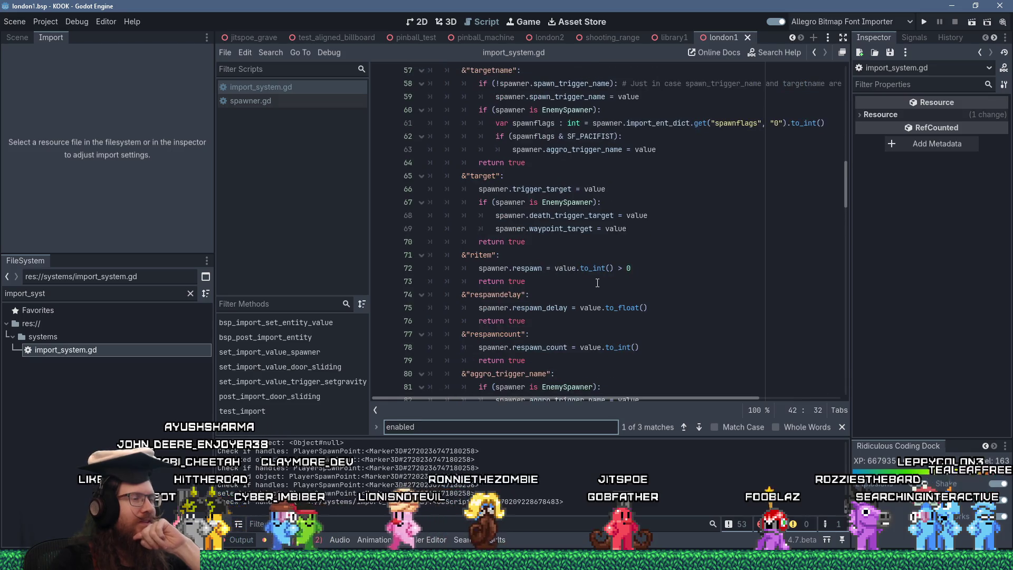
scroll(597, 283, up, 3)
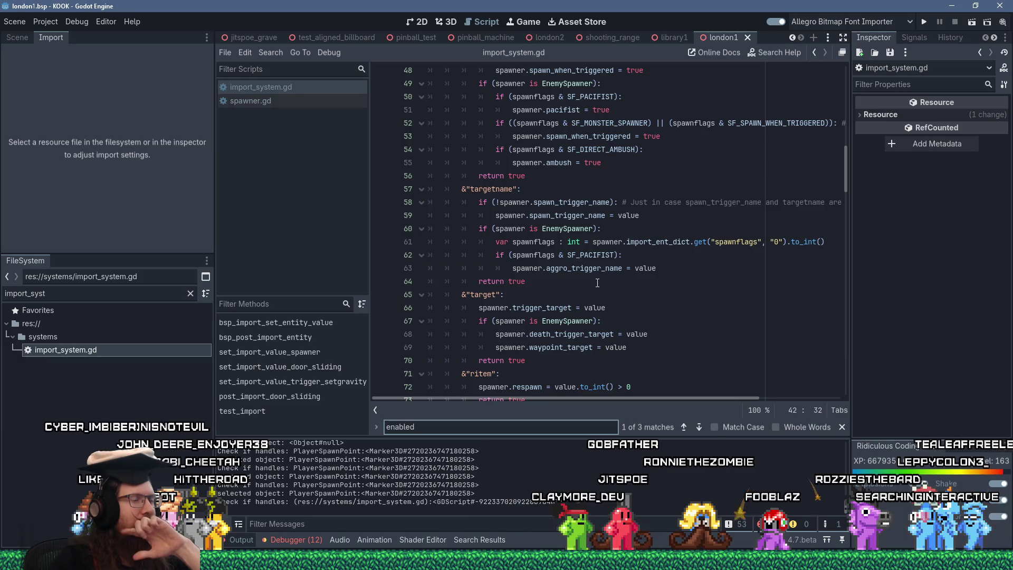
scroll(598, 284, up, 3)
click(270, 52)
click(308, 131)
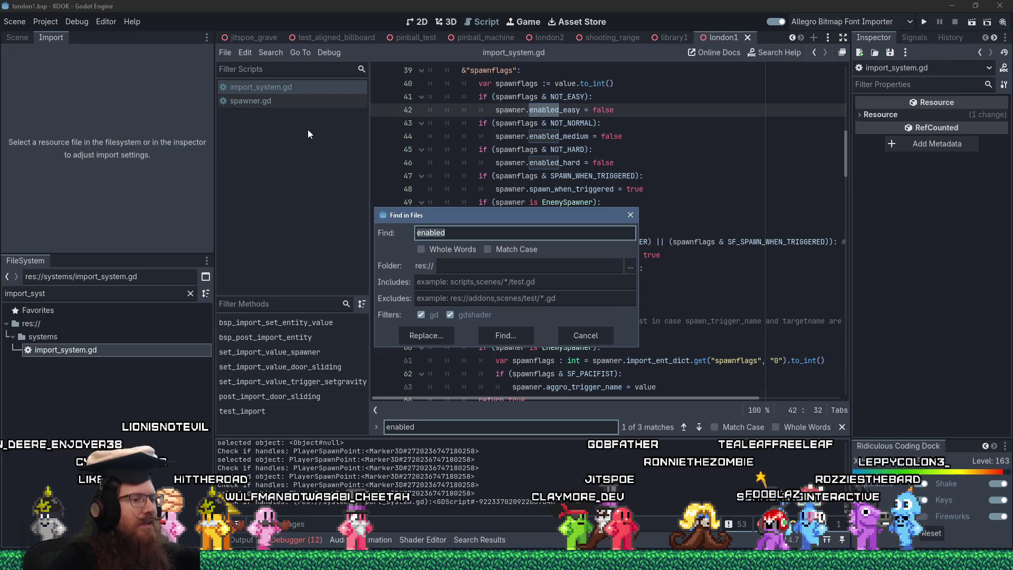
Search all project files for 'enabled =' and scroll through the 39 matches in 19 files.
text(=)
key(Return)
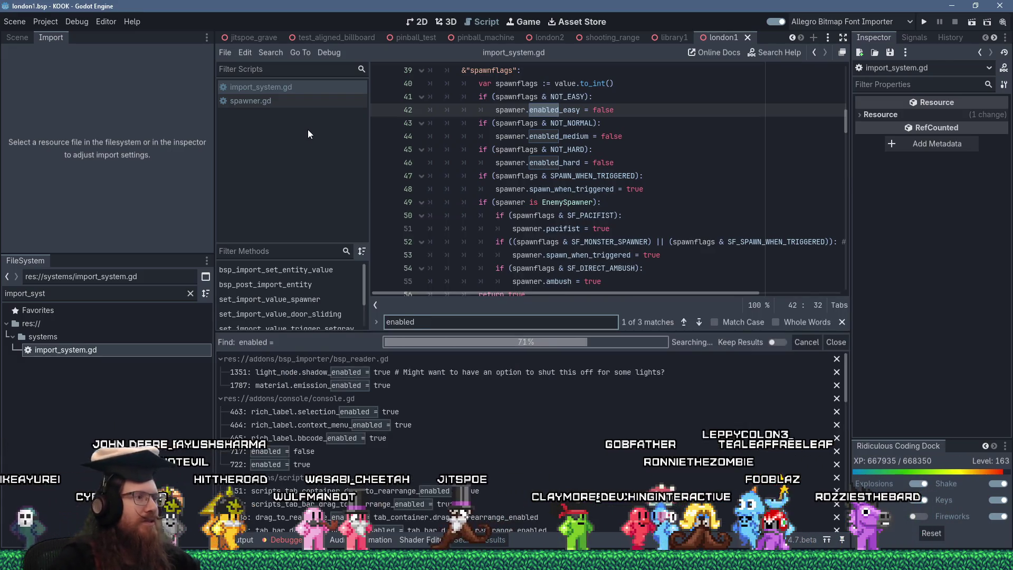
scroll(571, 394, down, 1)
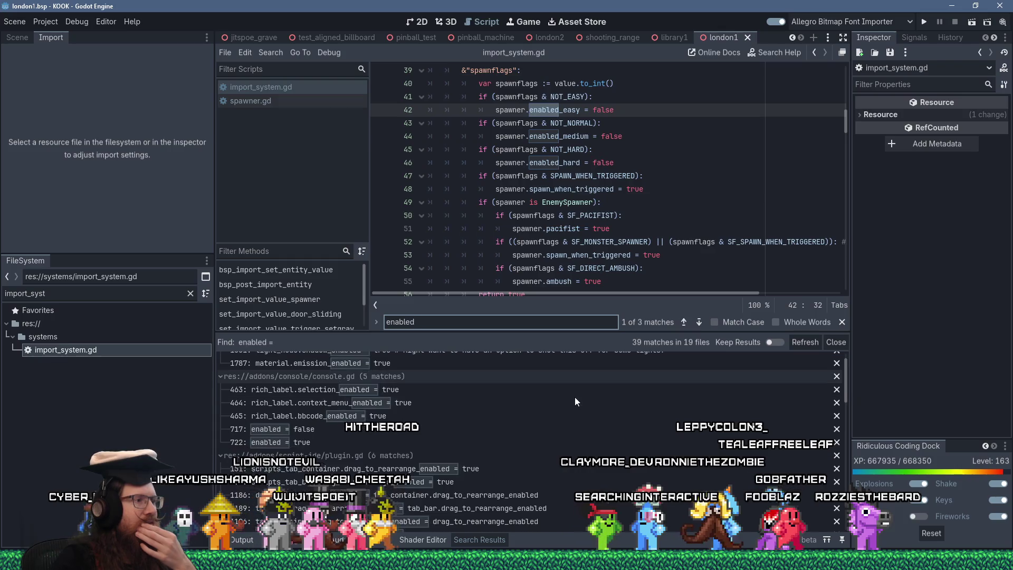
scroll(575, 401, down, 4)
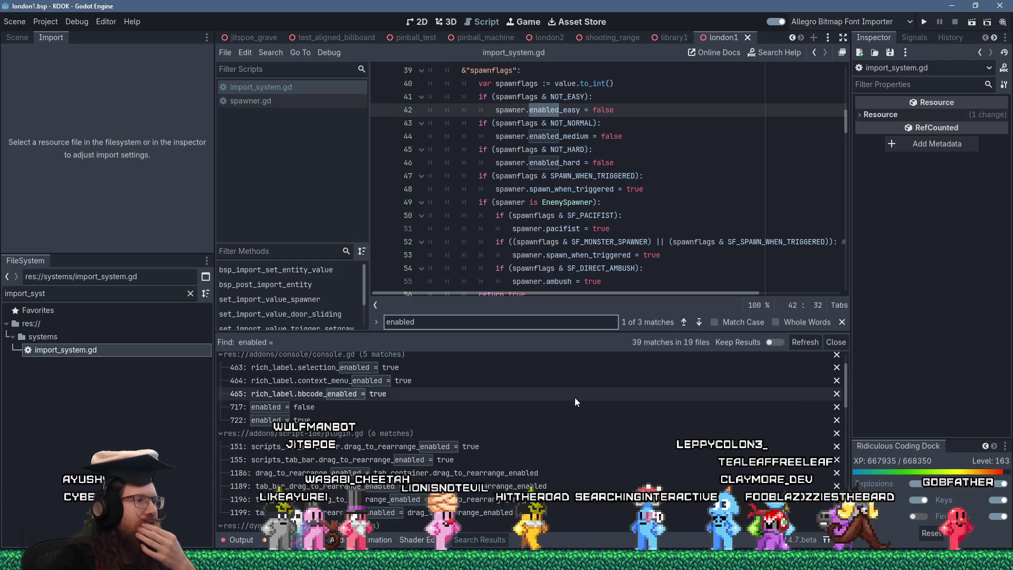
scroll(593, 421, down, 4)
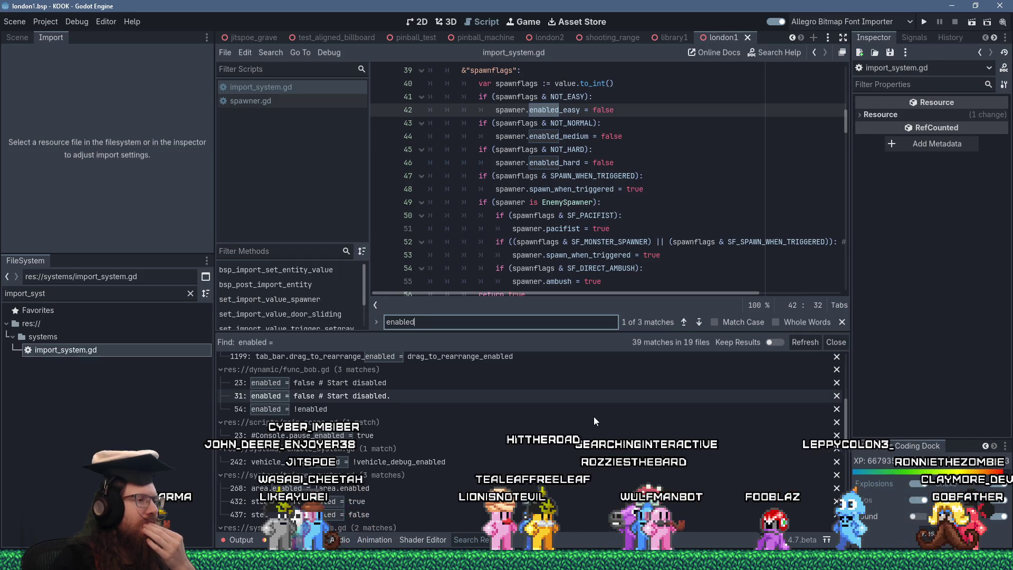
scroll(594, 416, down, 3)
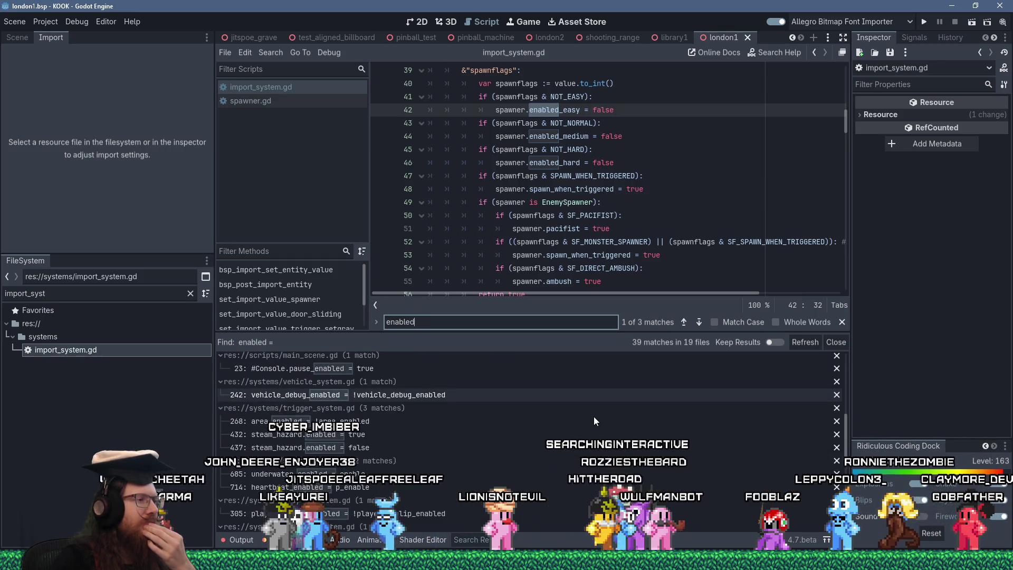
scroll(594, 417, down, 1)
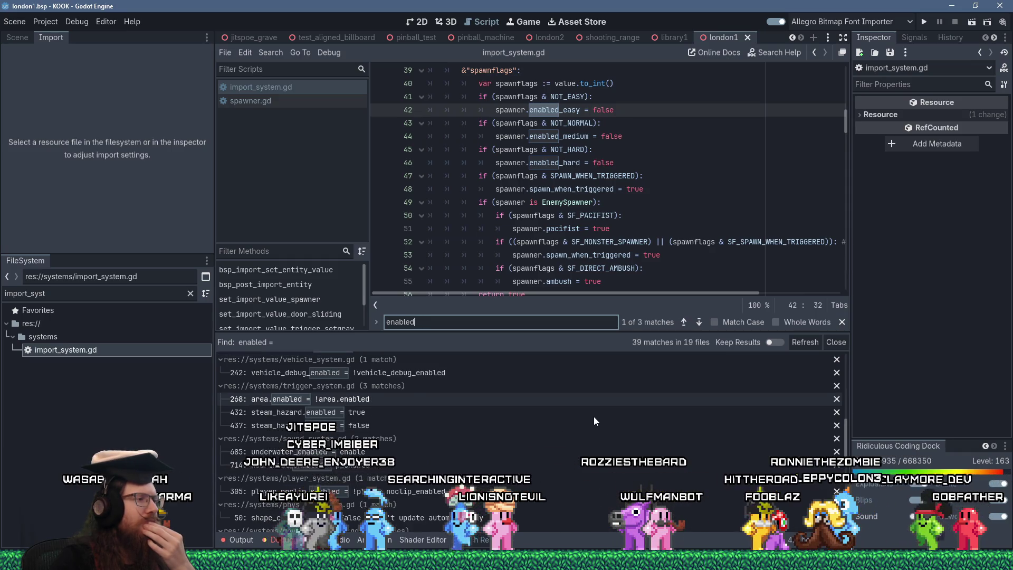
scroll(593, 417, down, 1)
scroll(594, 421, down, 2)
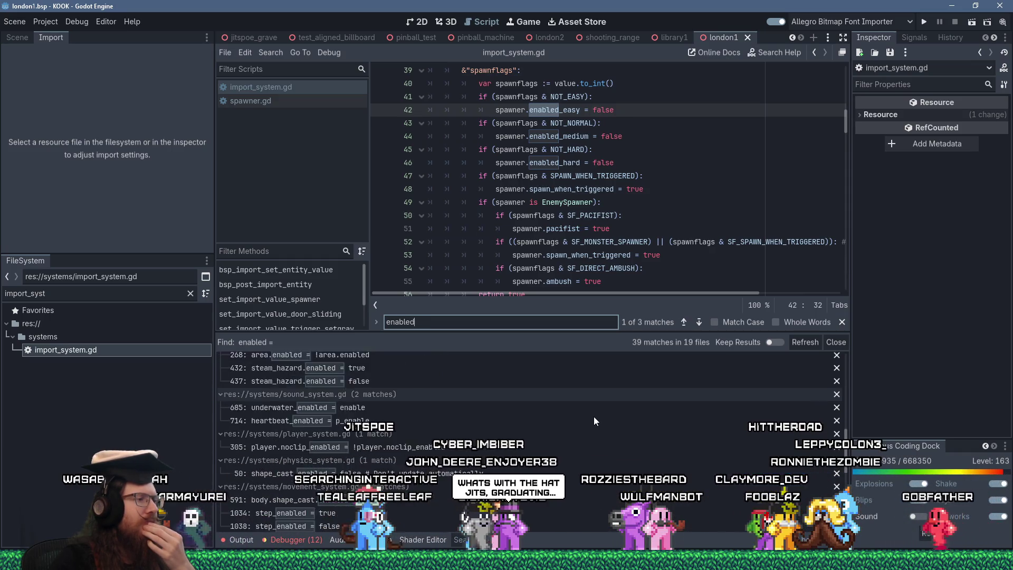
scroll(594, 416, down, 3)
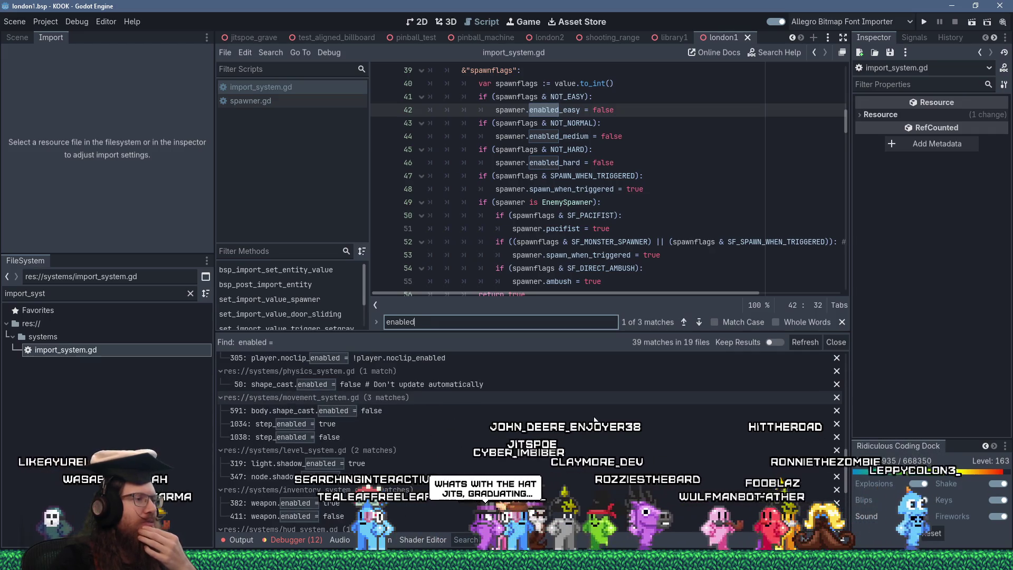
scroll(594, 420, down, 2)
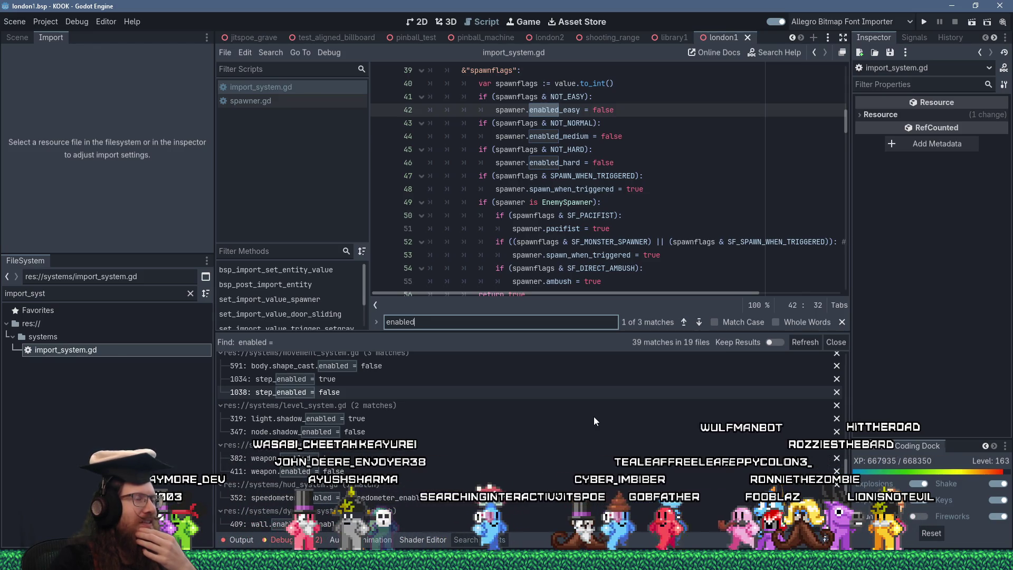
scroll(594, 416, down, 1)
scroll(510, 270, down, 3)
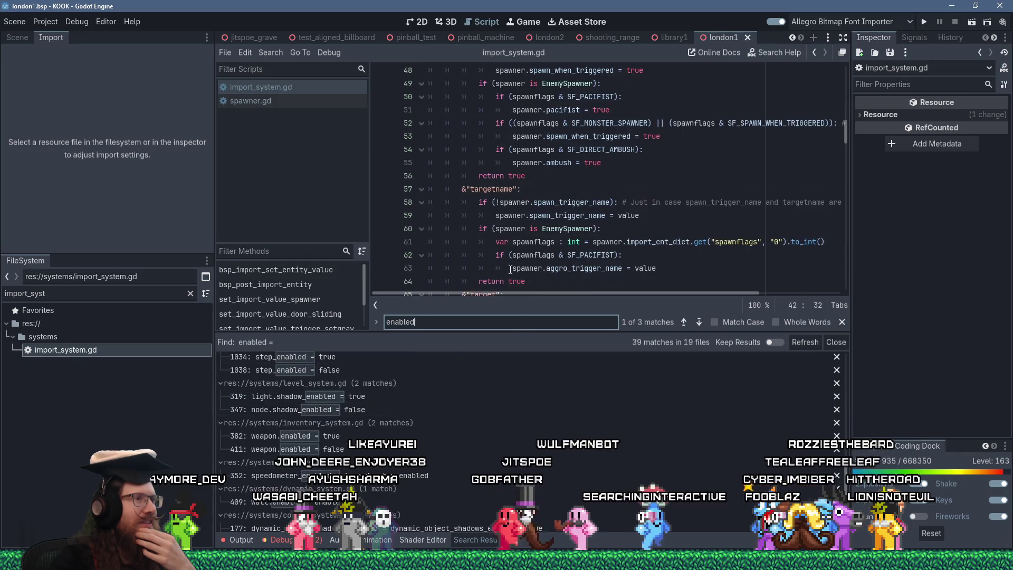
scroll(510, 270, down, 5)
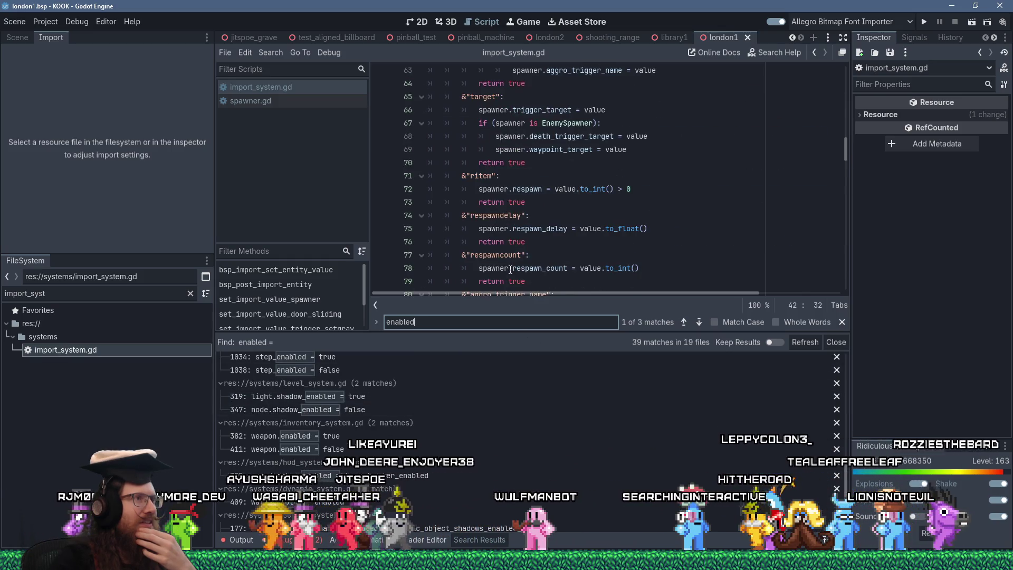
scroll(510, 270, down, 3)
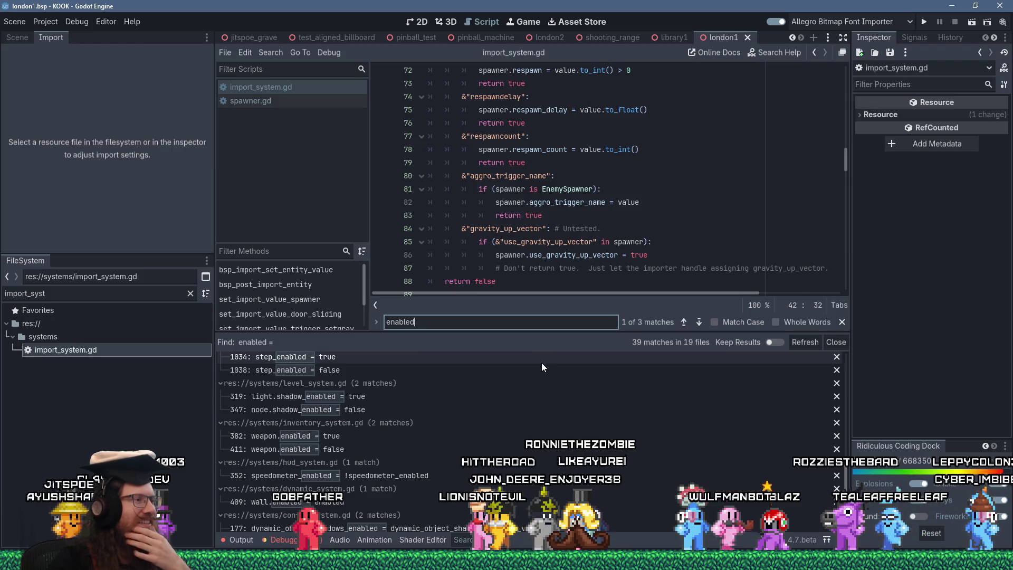
scroll(541, 363, down, 2)
scroll(542, 364, down, 1)
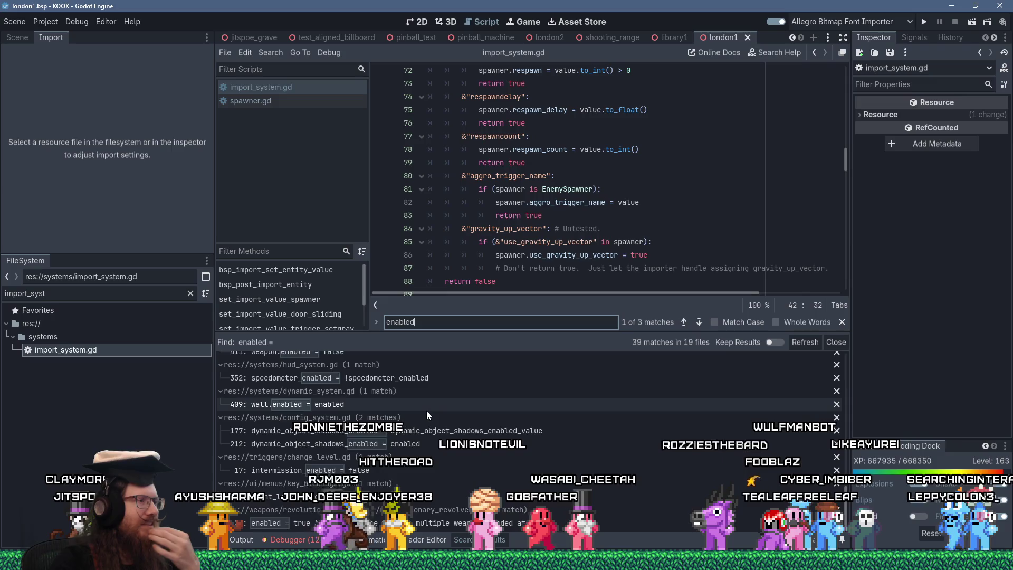
Scroll back up the results and open func_bob.gd at its line-23 match.
scroll(427, 410, up, 2)
scroll(427, 411, up, 1)
scroll(427, 411, up, 1)
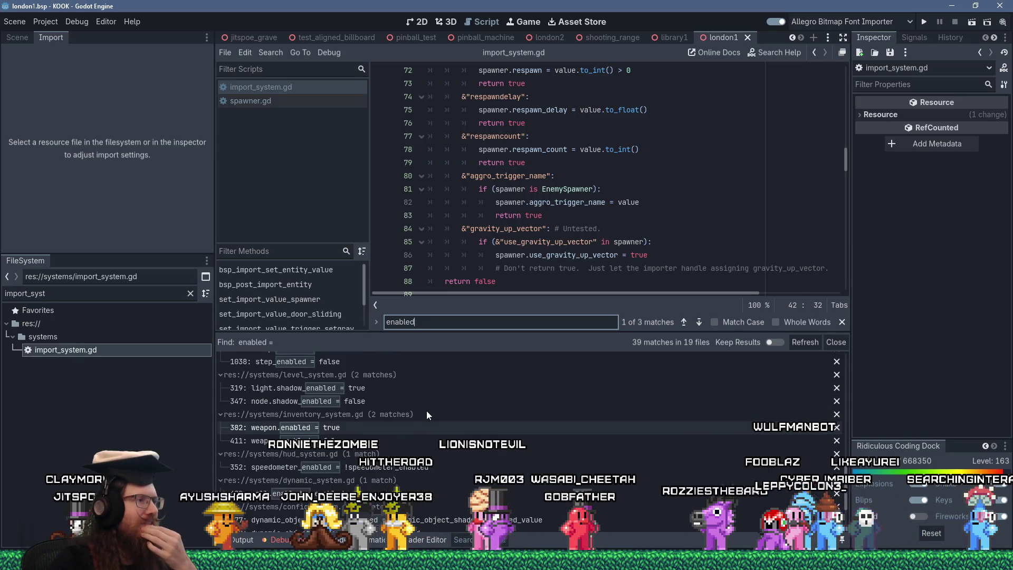
scroll(426, 411, up, 1)
scroll(426, 411, up, 1)
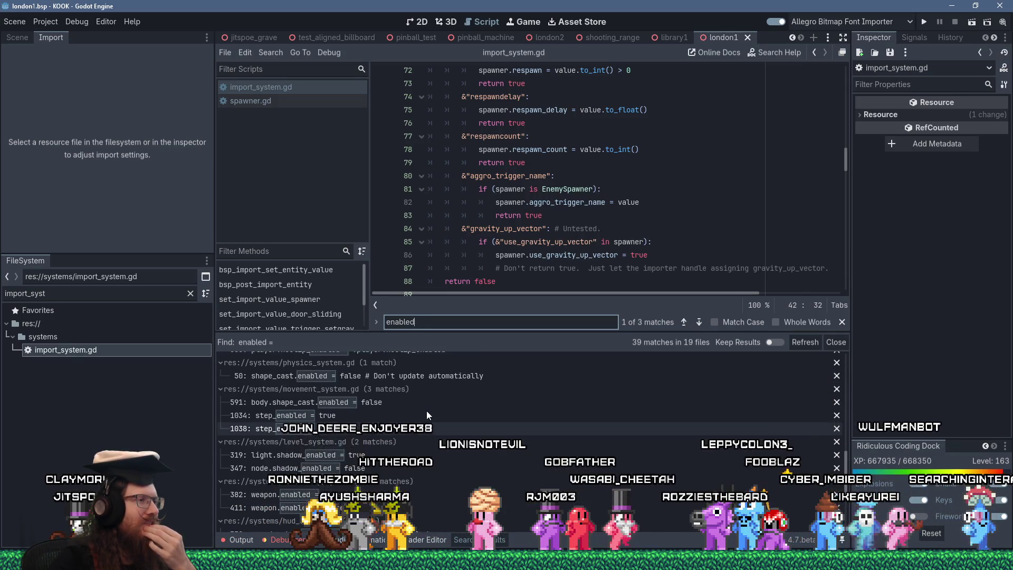
scroll(427, 410, up, 1)
scroll(427, 411, up, 1)
scroll(427, 411, up, 1)
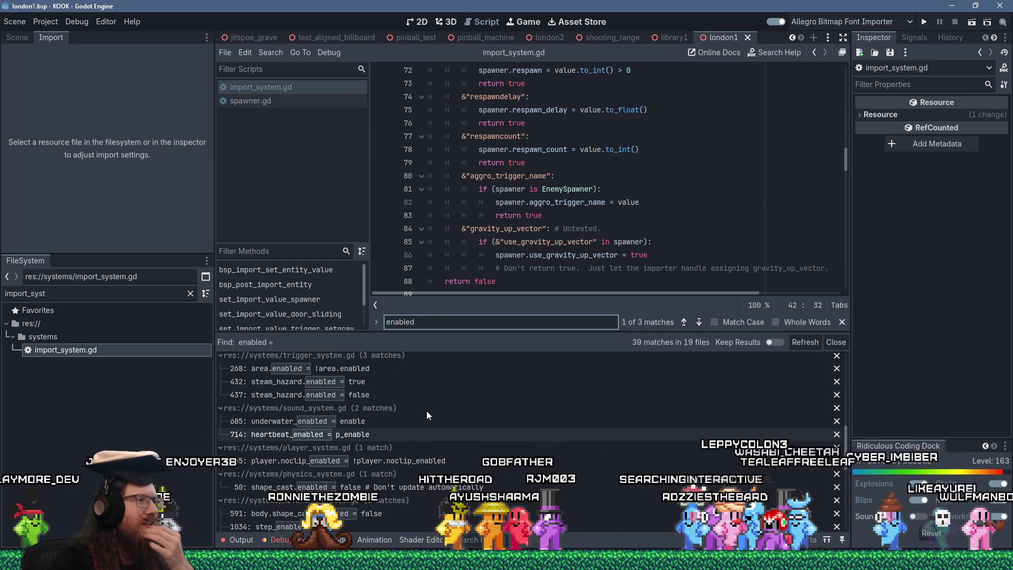
scroll(427, 412, up, 2)
scroll(427, 411, up, 2)
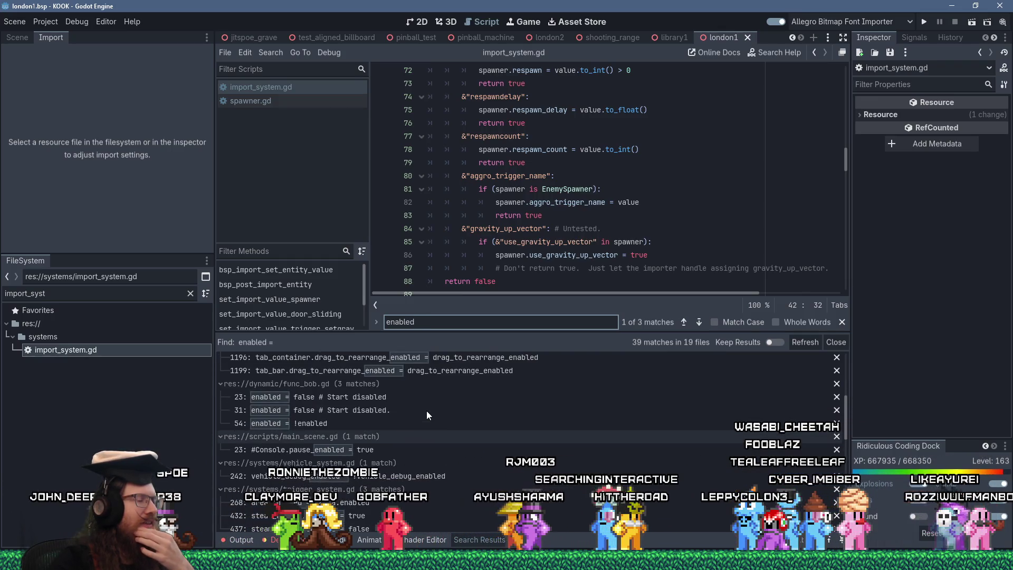
scroll(427, 411, up, 1)
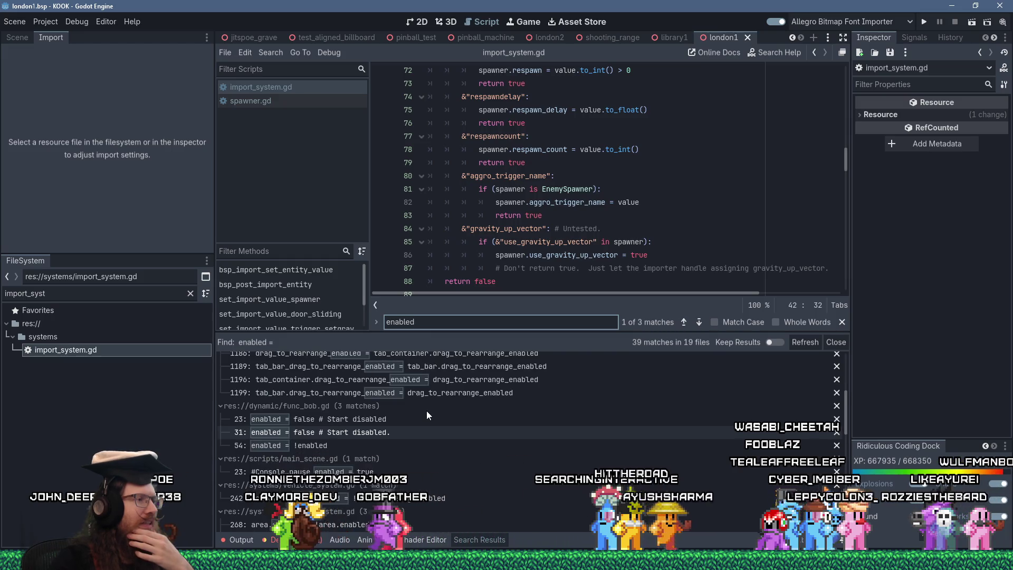
click(413, 427)
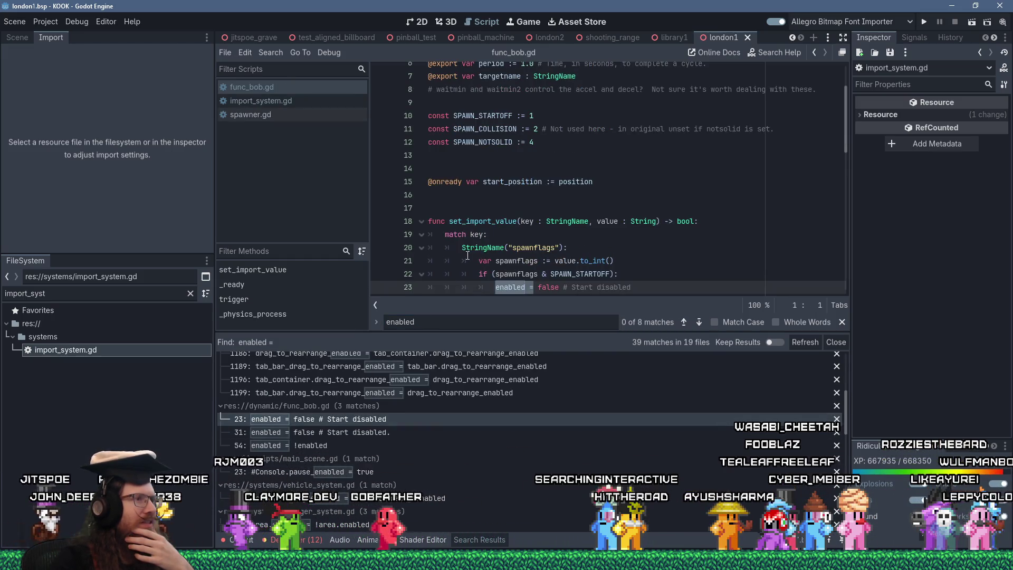
scroll(467, 256, down, 2)
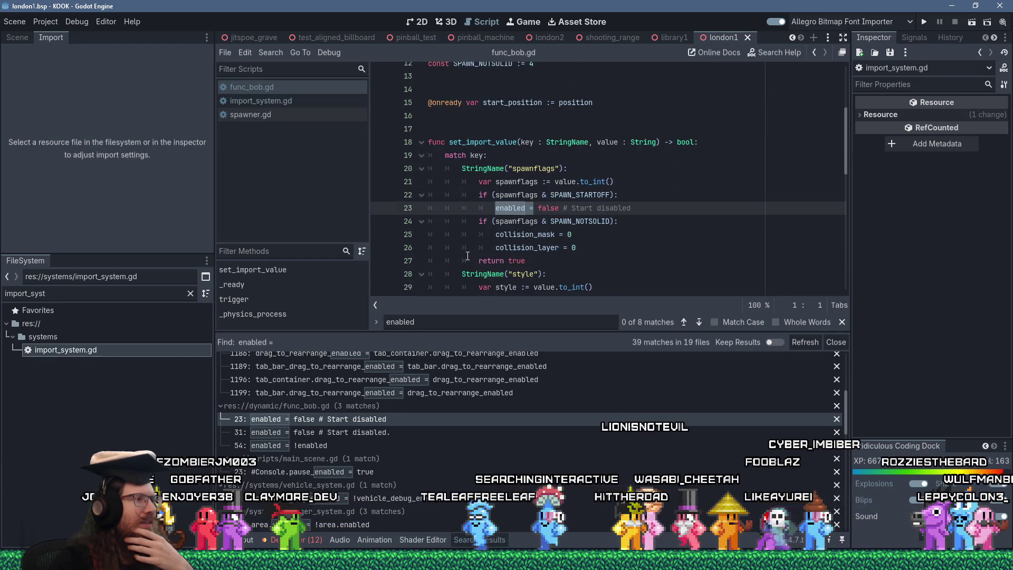
scroll(475, 432, up, 1)
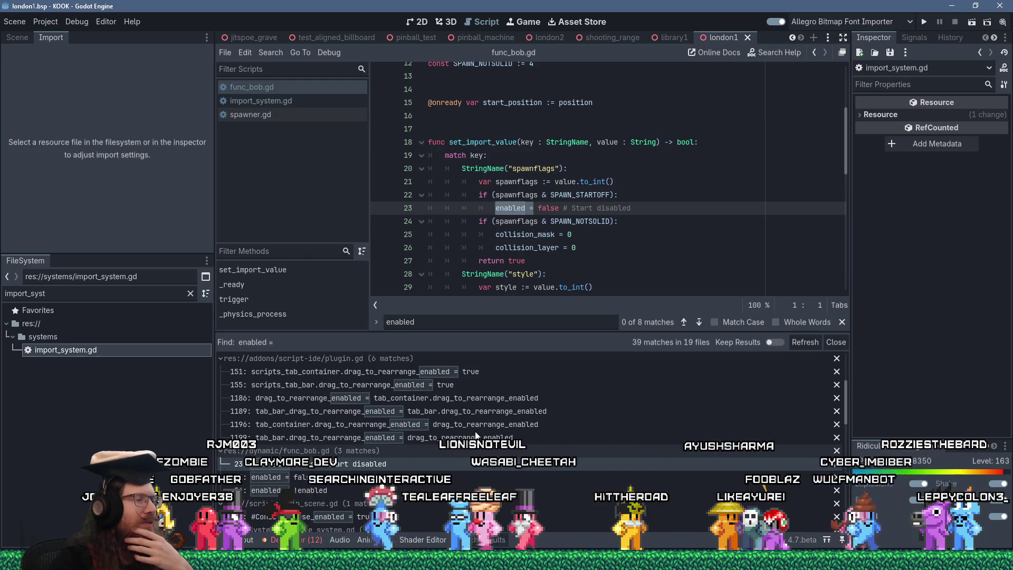
scroll(475, 432, up, 1)
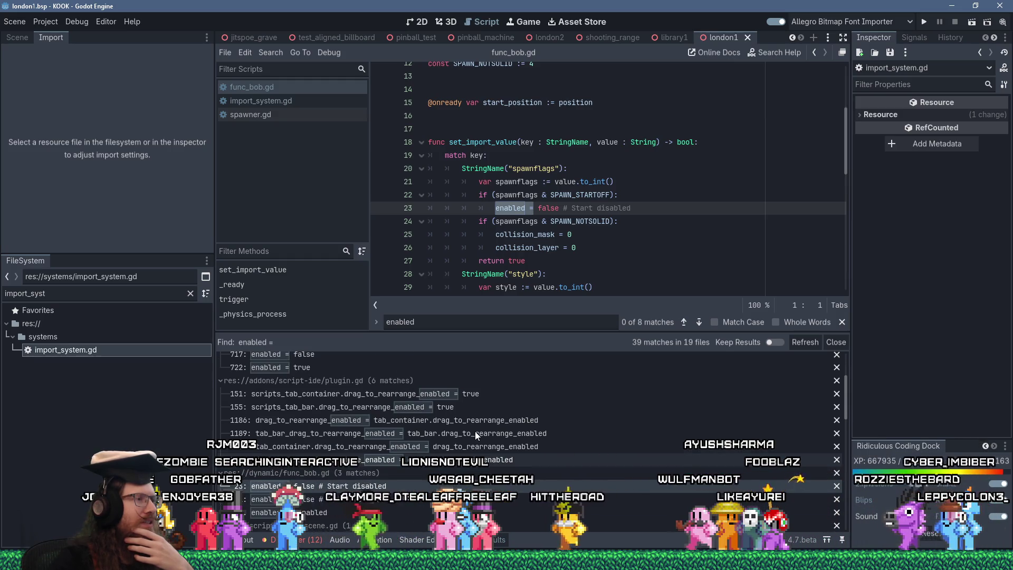
scroll(475, 431, up, 1)
scroll(475, 432, up, 1)
scroll(475, 432, up, 1)
scroll(475, 432, down, 3)
scroll(475, 432, up, 1)
scroll(475, 432, down, 5)
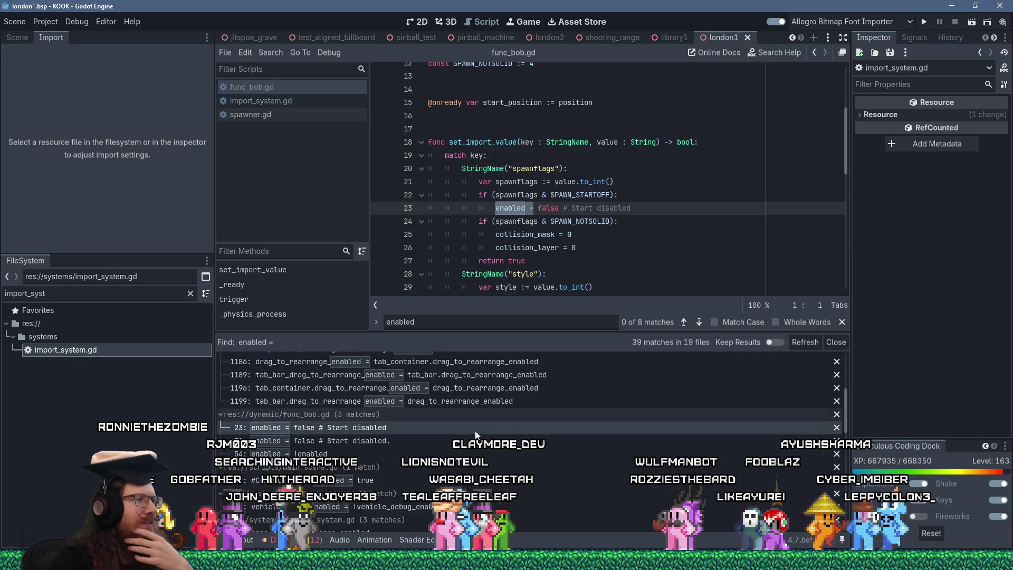
scroll(473, 429, down, 5)
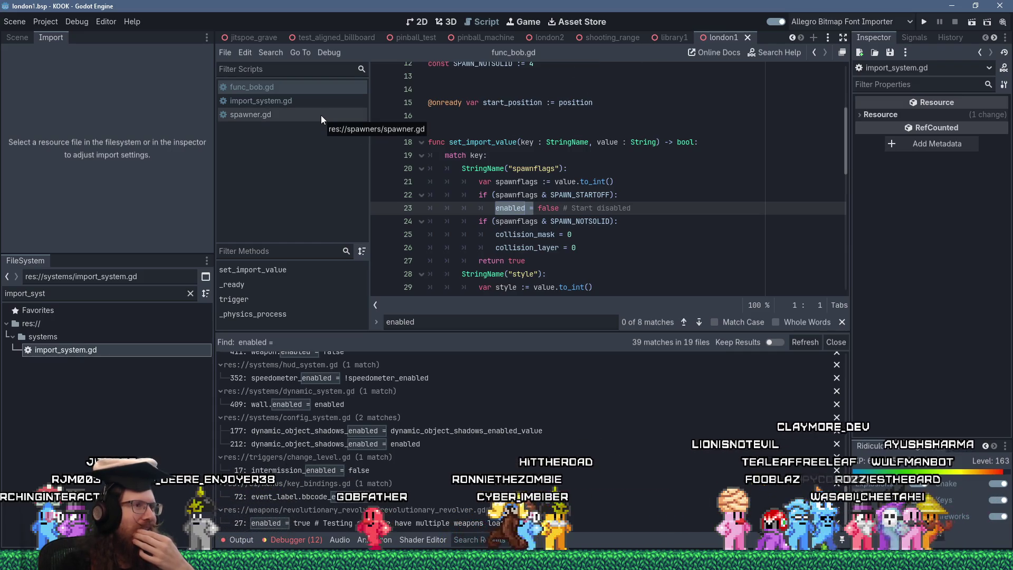
click(310, 98)
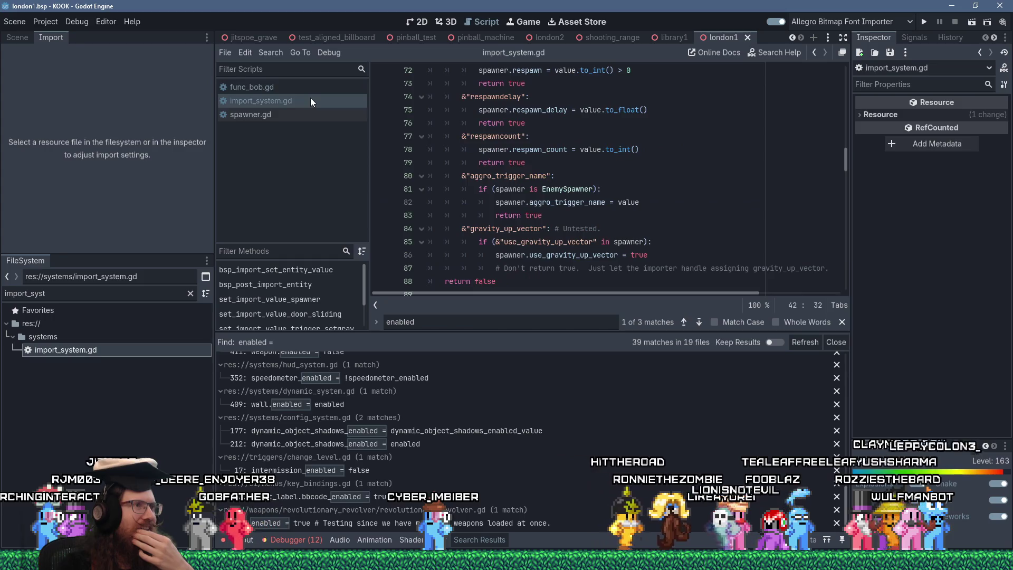
click(294, 109)
click(296, 103)
click(294, 111)
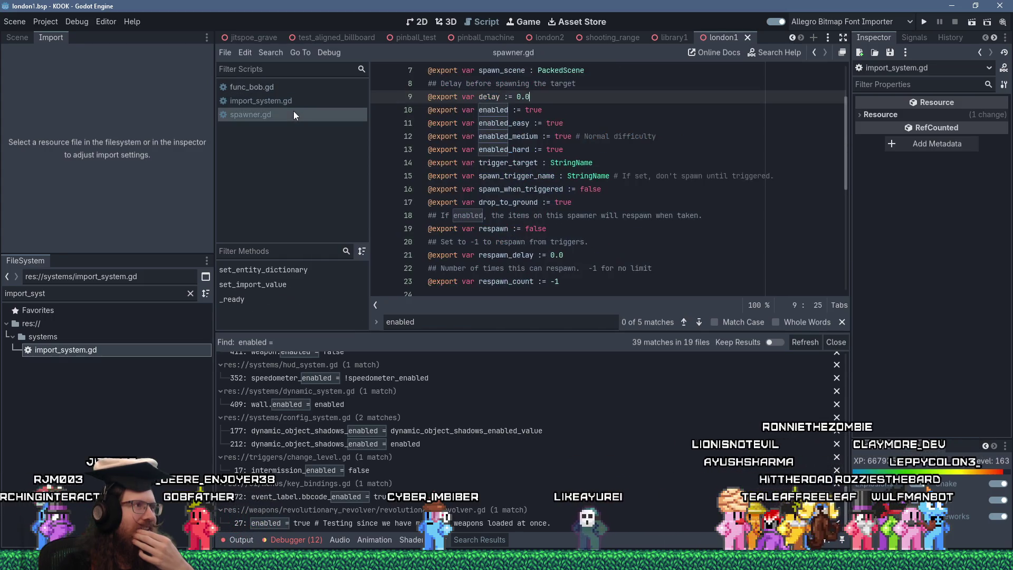
click(296, 107)
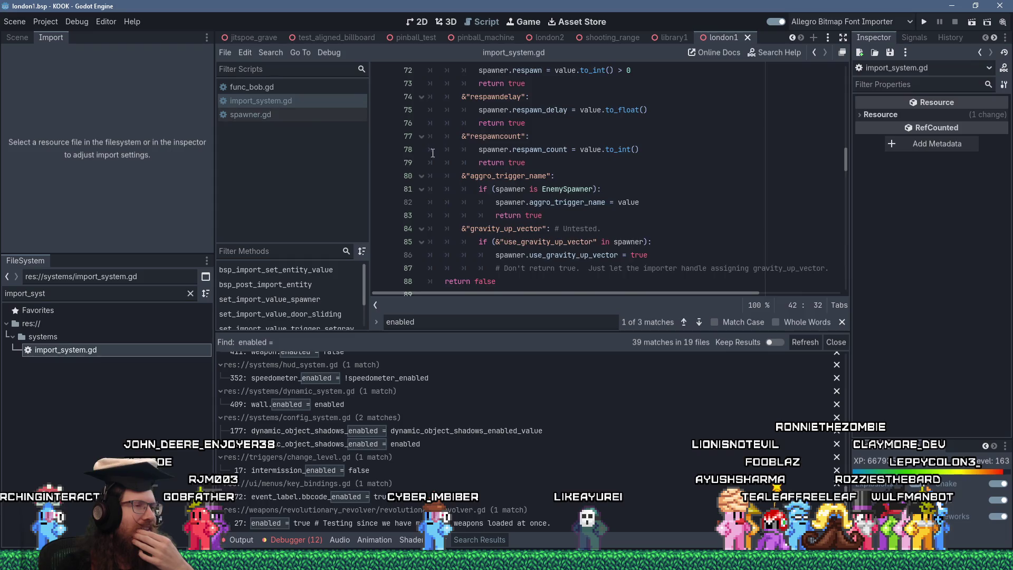
scroll(521, 177, up, 8)
scroll(520, 177, up, 3)
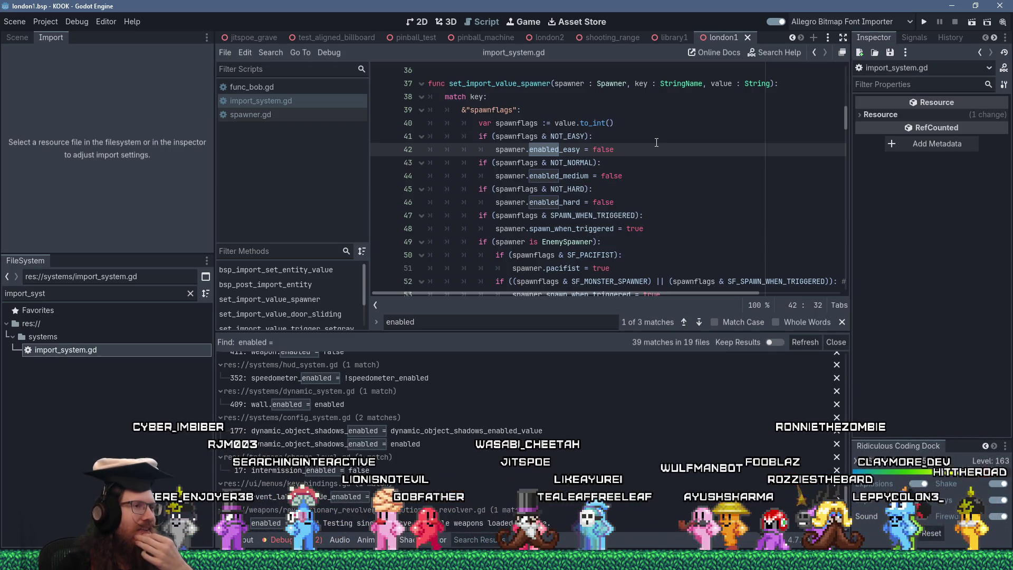
scroll(656, 142, down, 2)
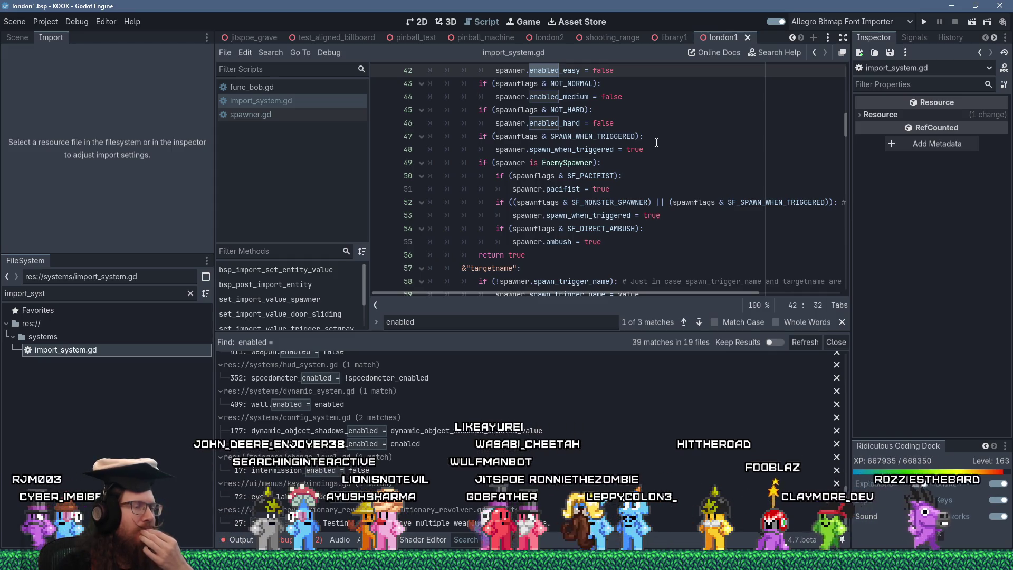
scroll(657, 142, up, 1)
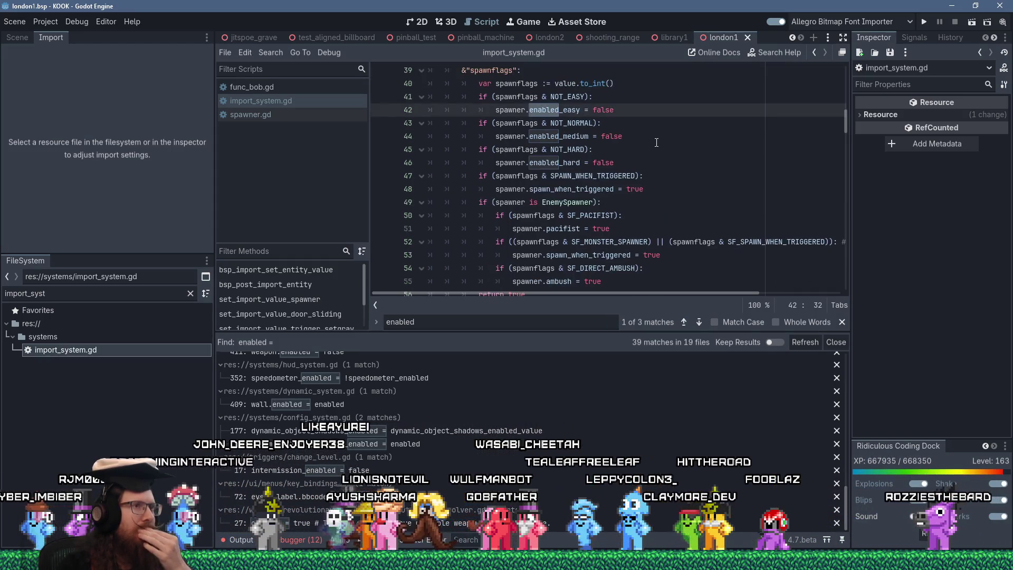
scroll(657, 143, down, 3)
scroll(656, 142, down, 1)
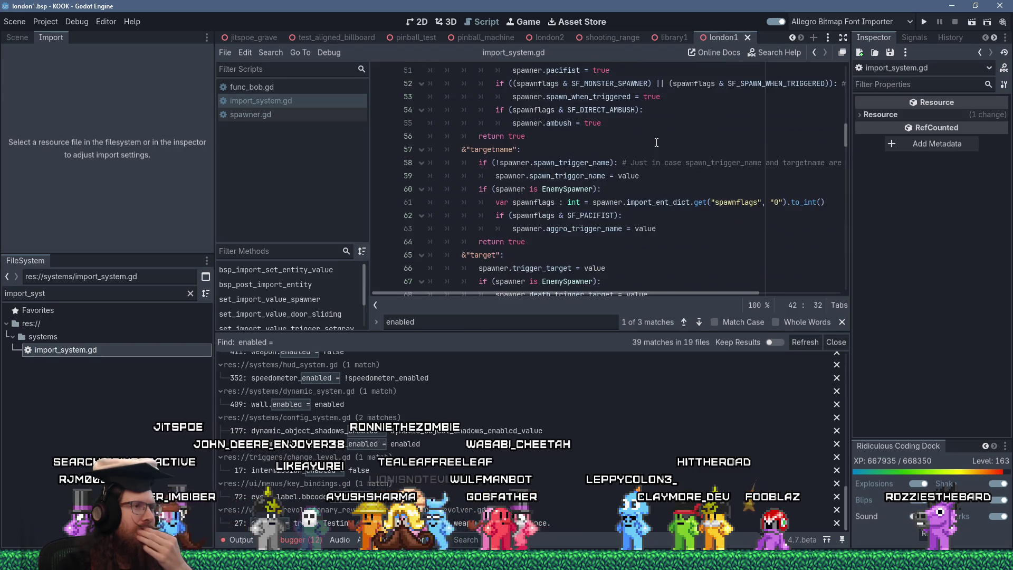
scroll(656, 142, down, 3)
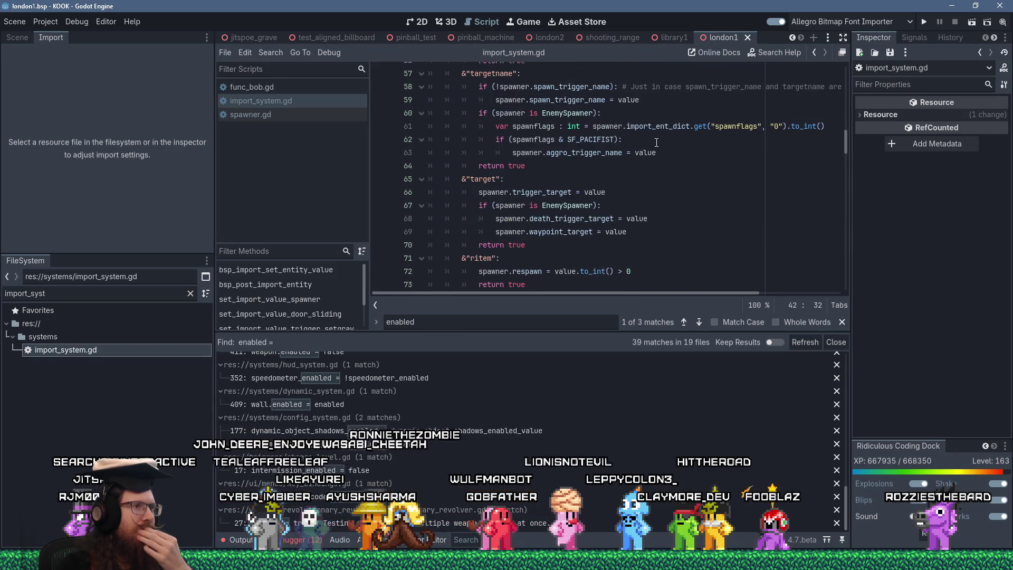
scroll(656, 142, down, 3)
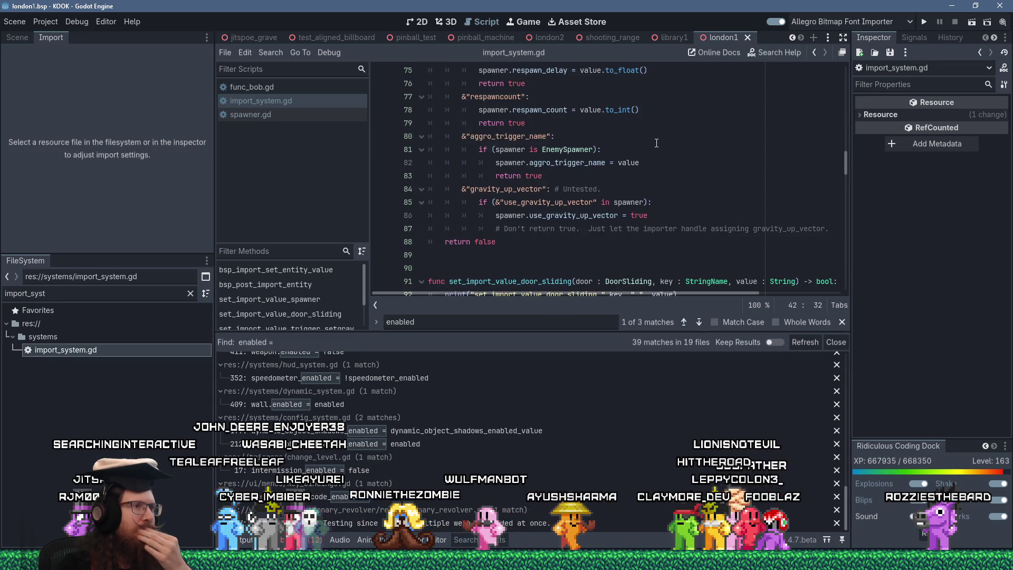
scroll(657, 142, down, 3)
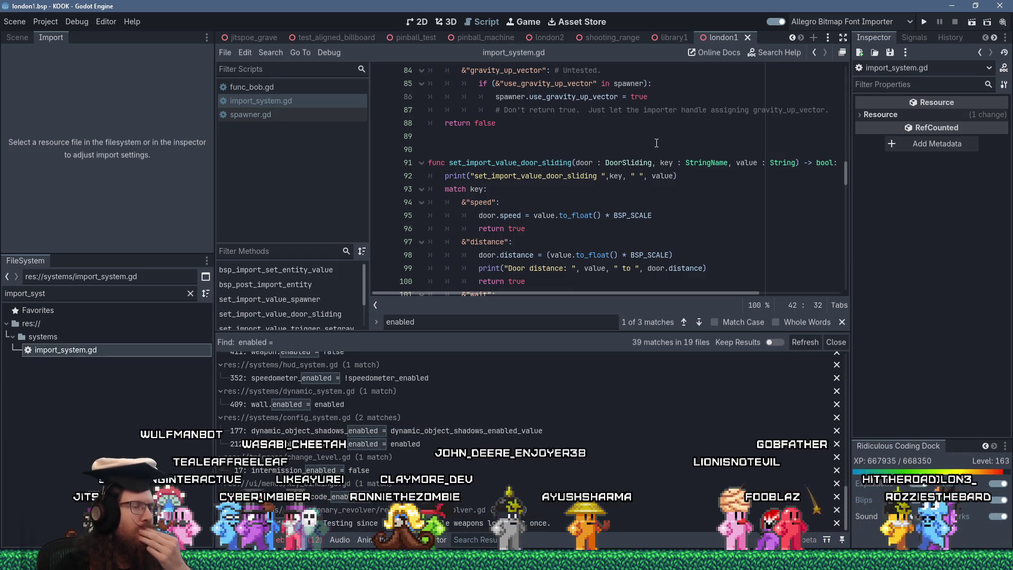
scroll(657, 142, down, 3)
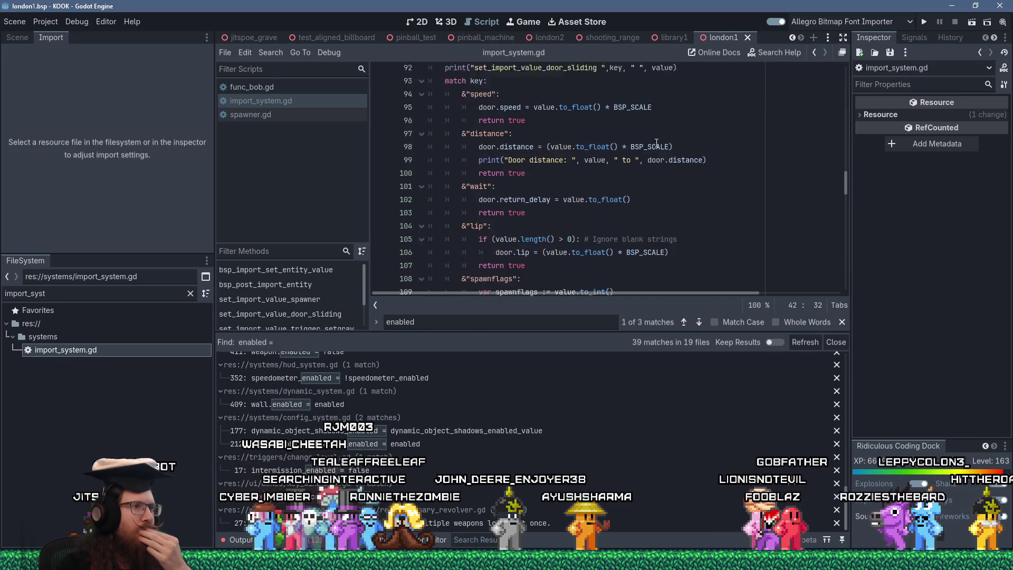
scroll(656, 142, down, 1)
scroll(657, 144, down, 3)
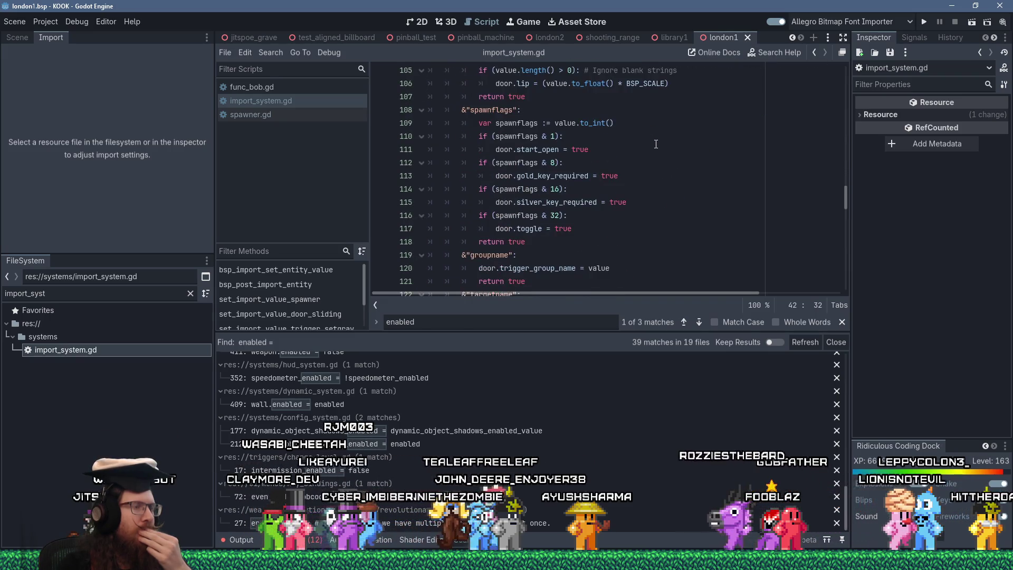
scroll(657, 143, down, 5)
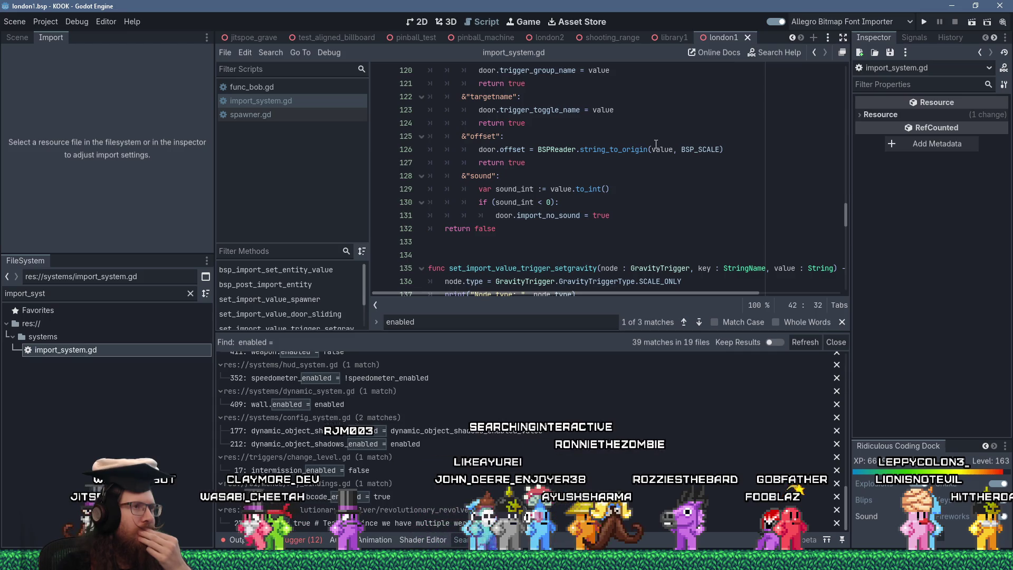
scroll(656, 144, up, 1)
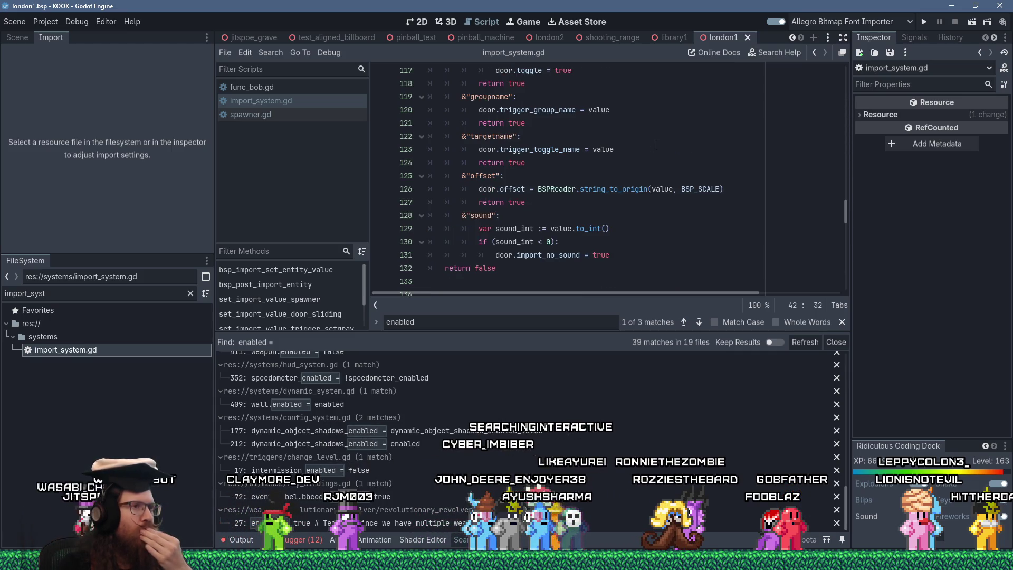
scroll(656, 143, up, 20)
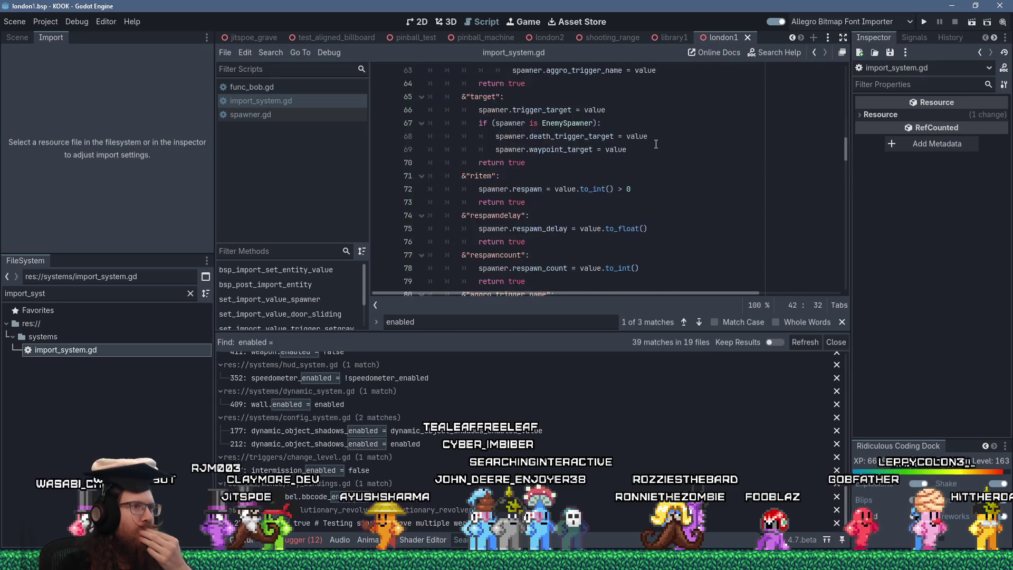
scroll(656, 143, up, 9)
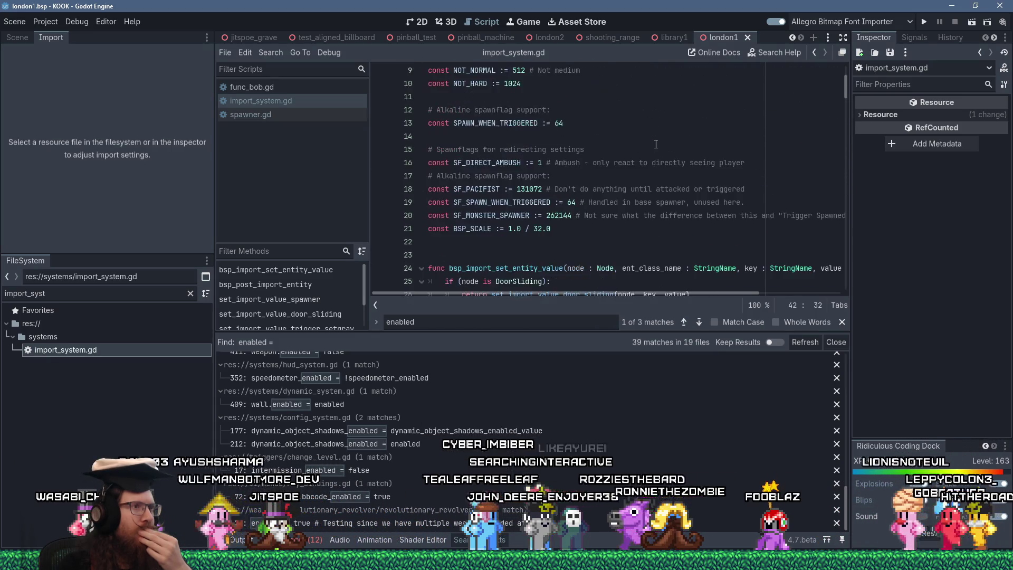
scroll(655, 143, down, 3)
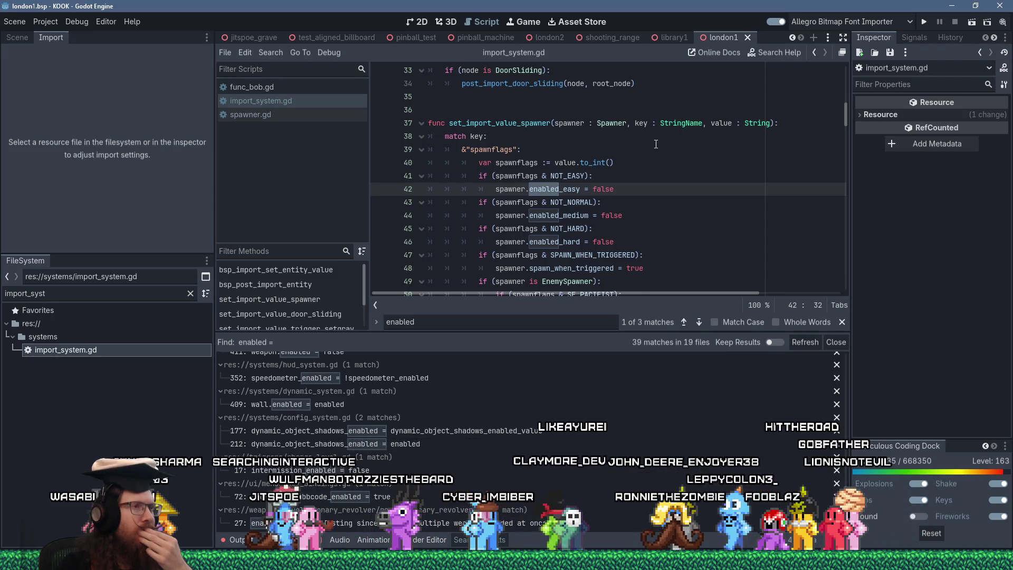
scroll(656, 143, up, 3)
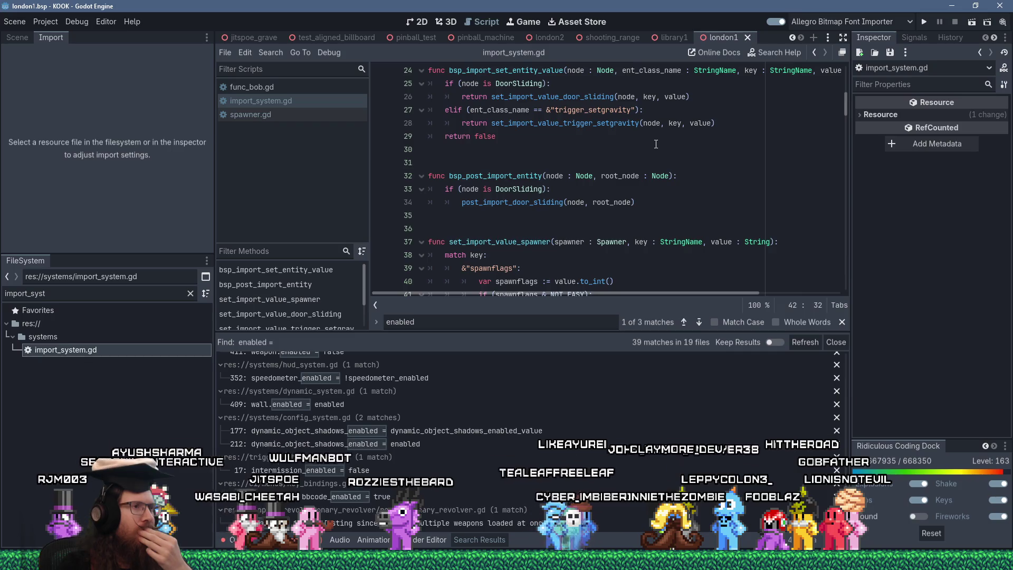
scroll(656, 144, up, 4)
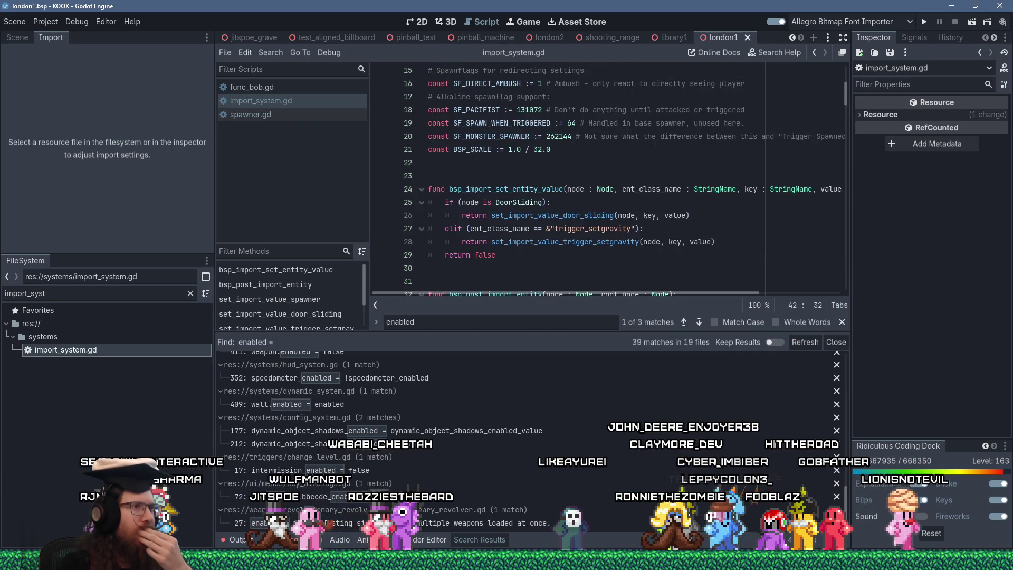
scroll(656, 143, down, 3)
scroll(656, 144, up, 7)
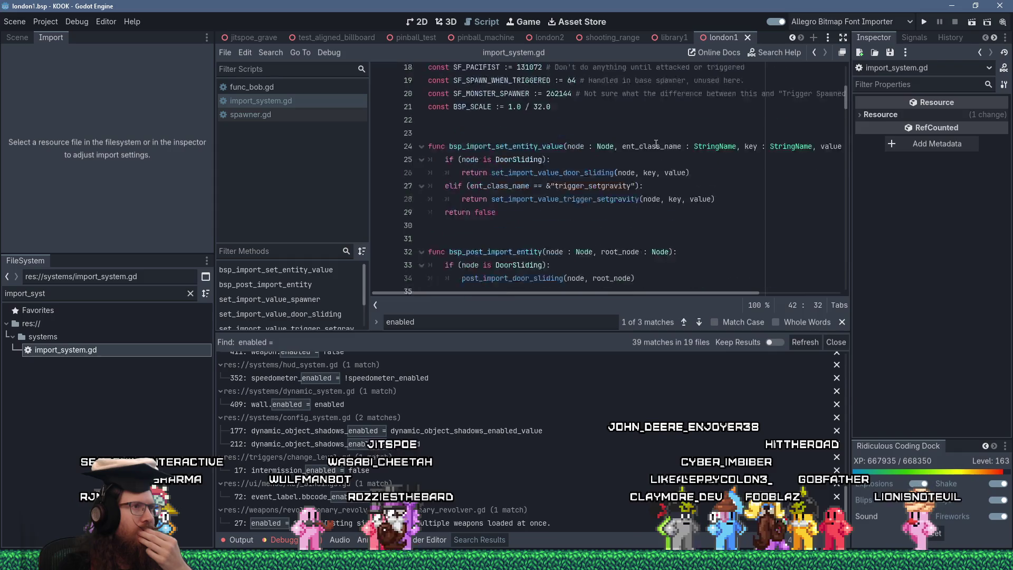
scroll(656, 143, down, 20)
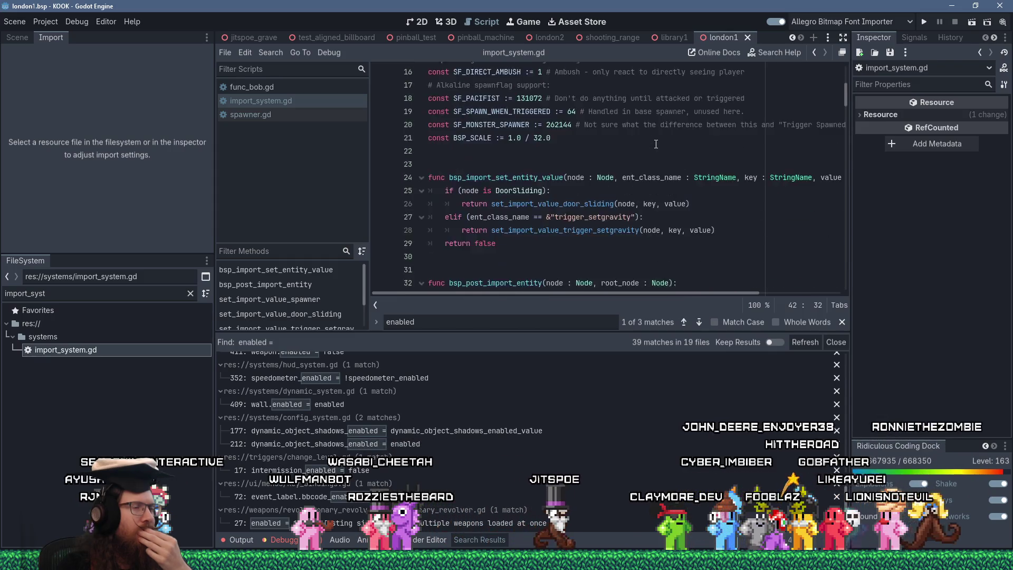
scroll(655, 145, down, 20)
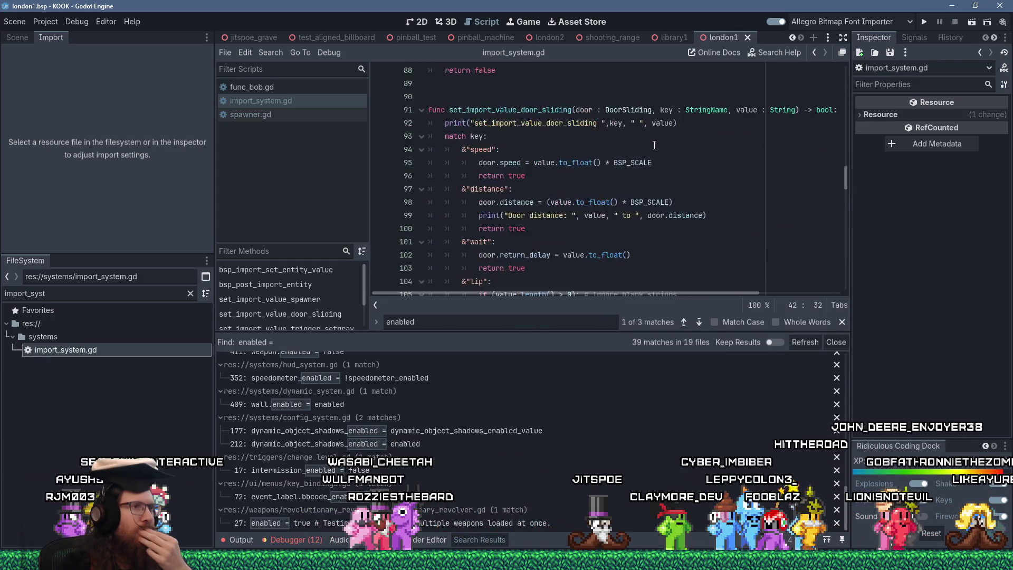
scroll(655, 145, down, 2)
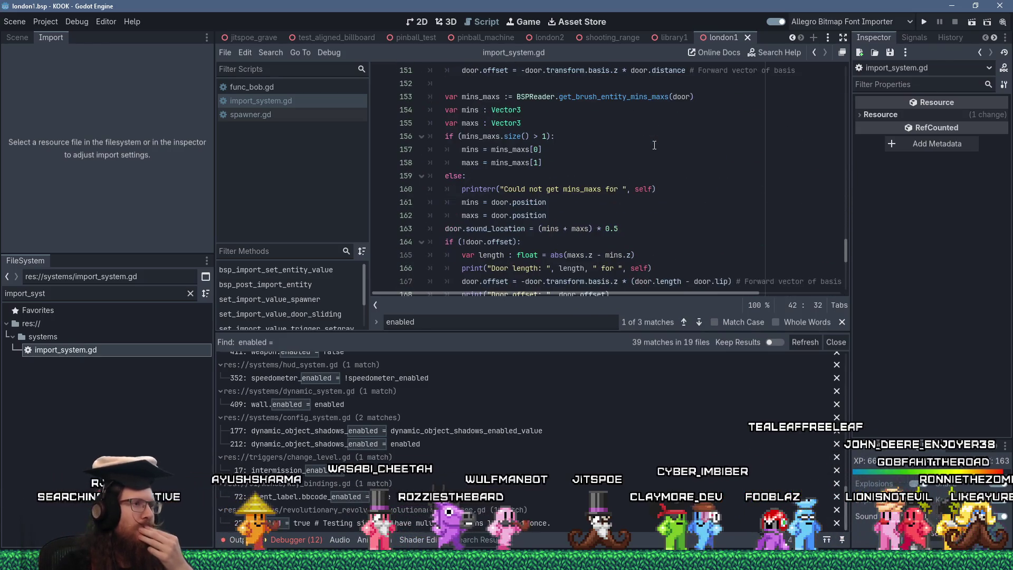
scroll(649, 153, down, 7)
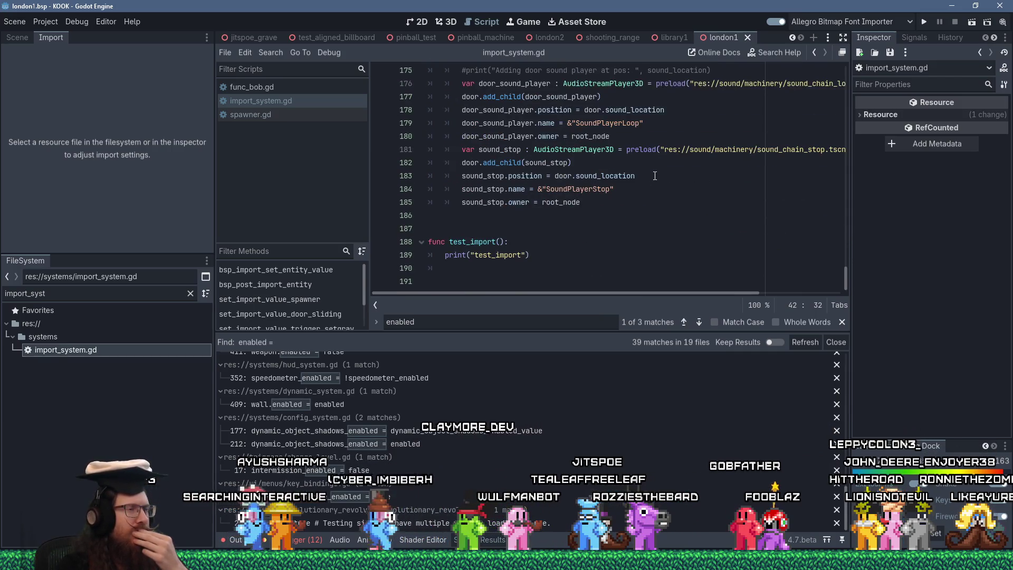
scroll(656, 174, up, 20)
scroll(657, 172, up, 20)
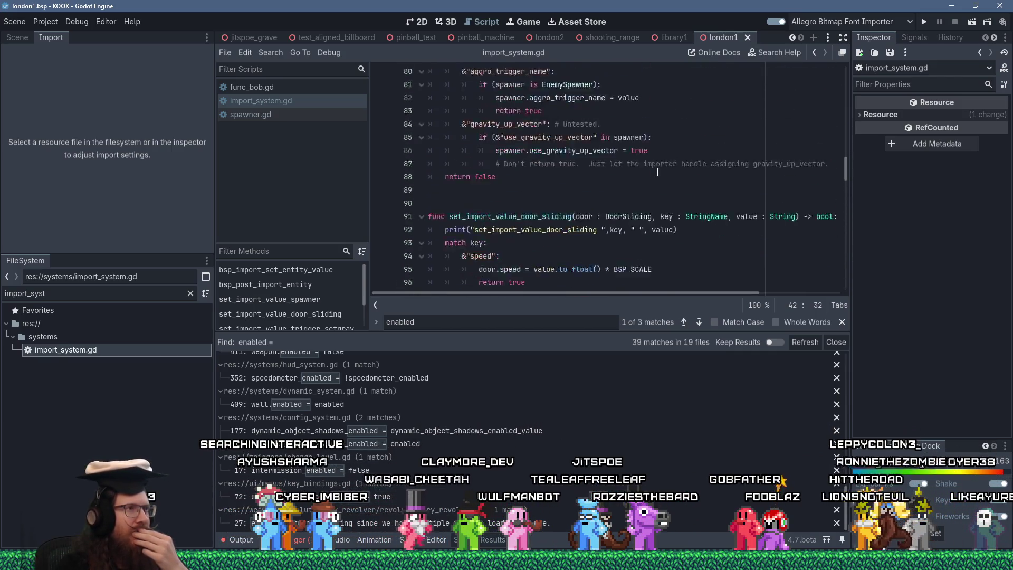
scroll(658, 173, up, 5)
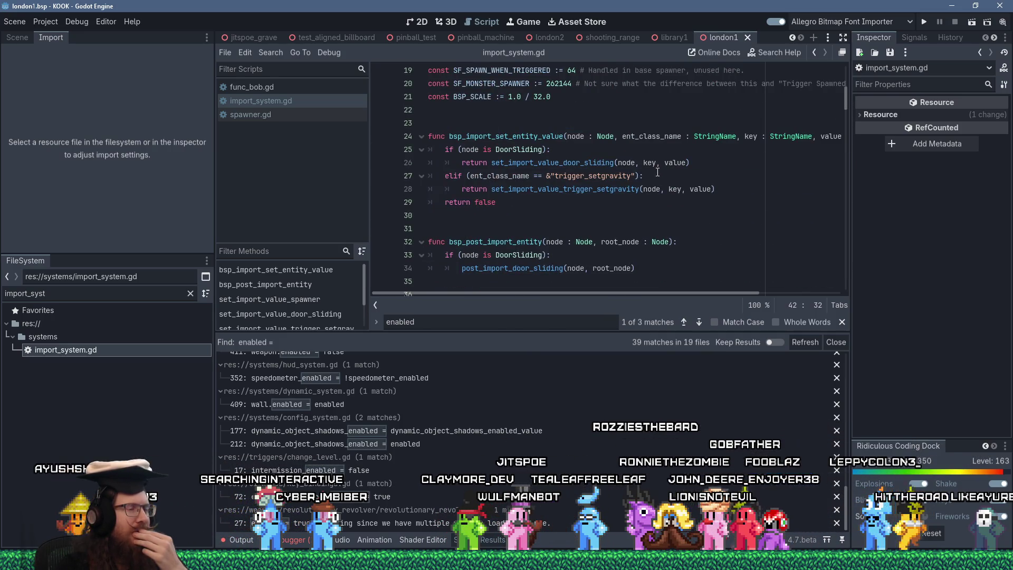
scroll(657, 172, down, 4)
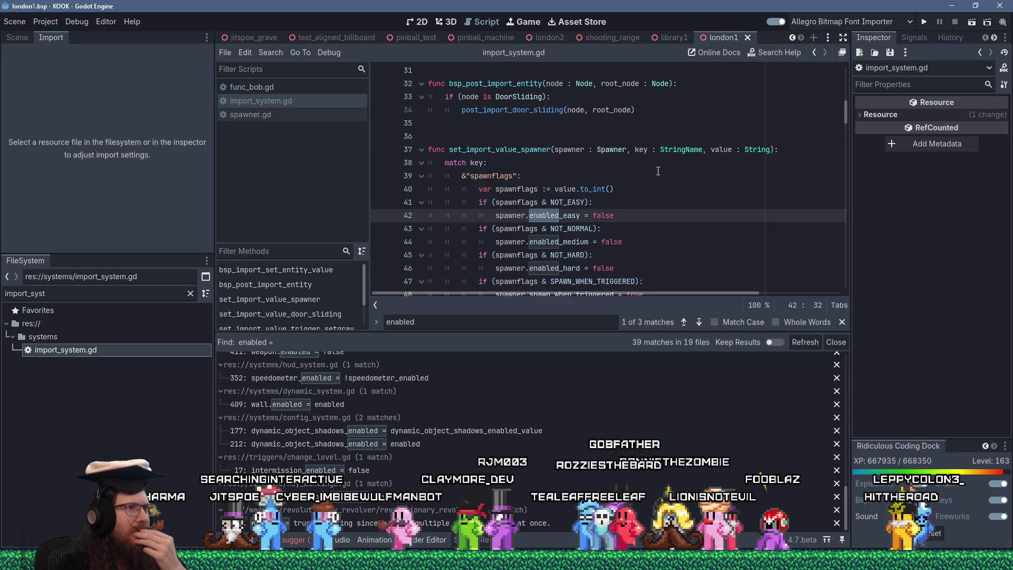
click(45, 21)
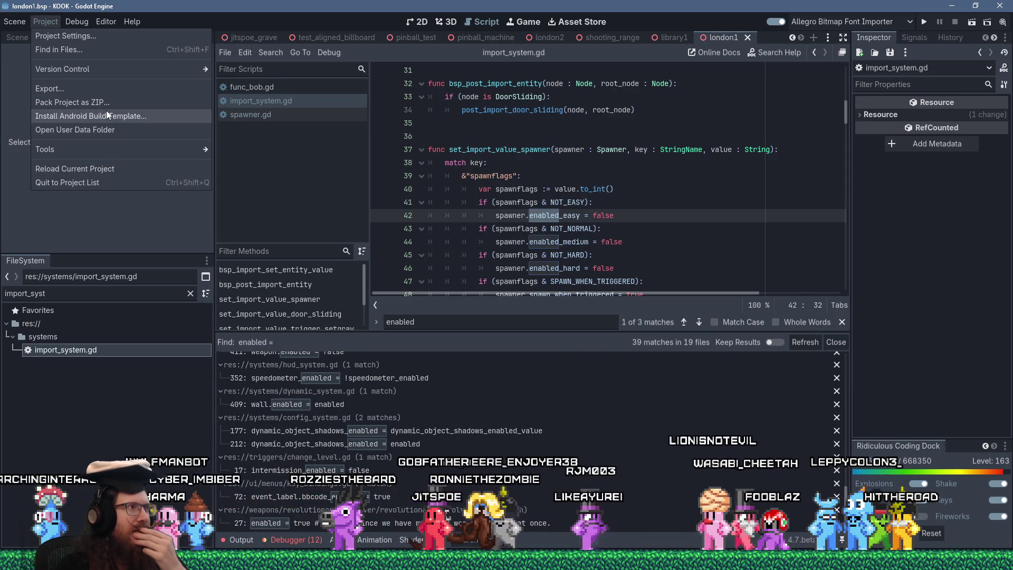
Reload the current project so the edited import_system.gd takes effect.
click(101, 168)
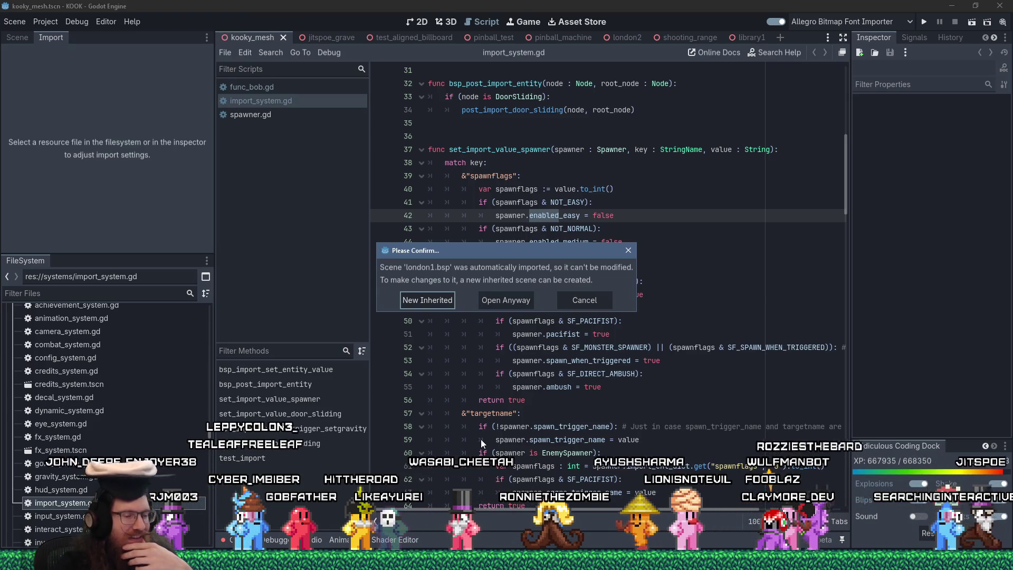
Confirm Open Anyway, then find london1.bsp via the FileSystem filter and reimport it.
click(530, 299)
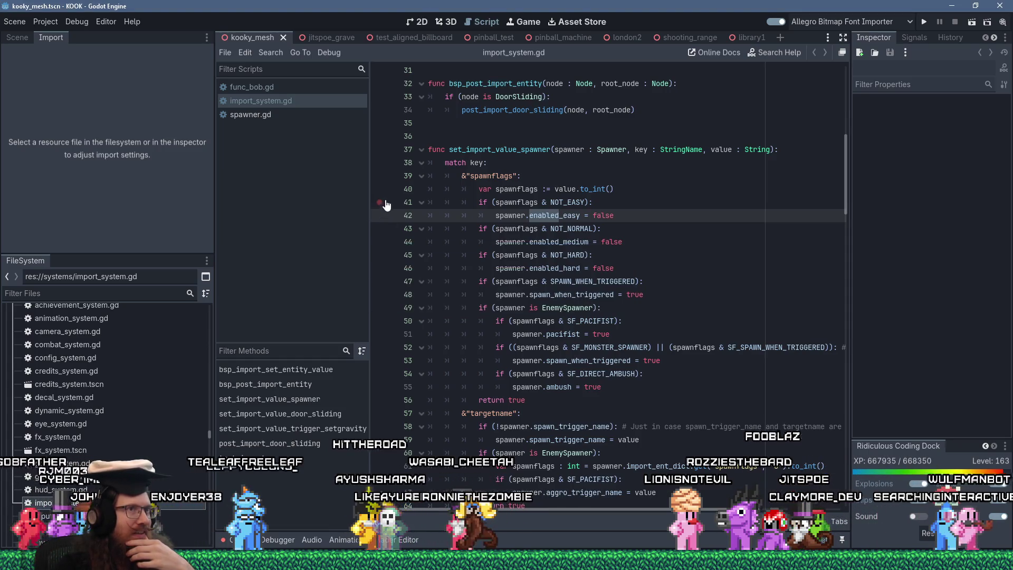
scroll(116, 310, up, 5)
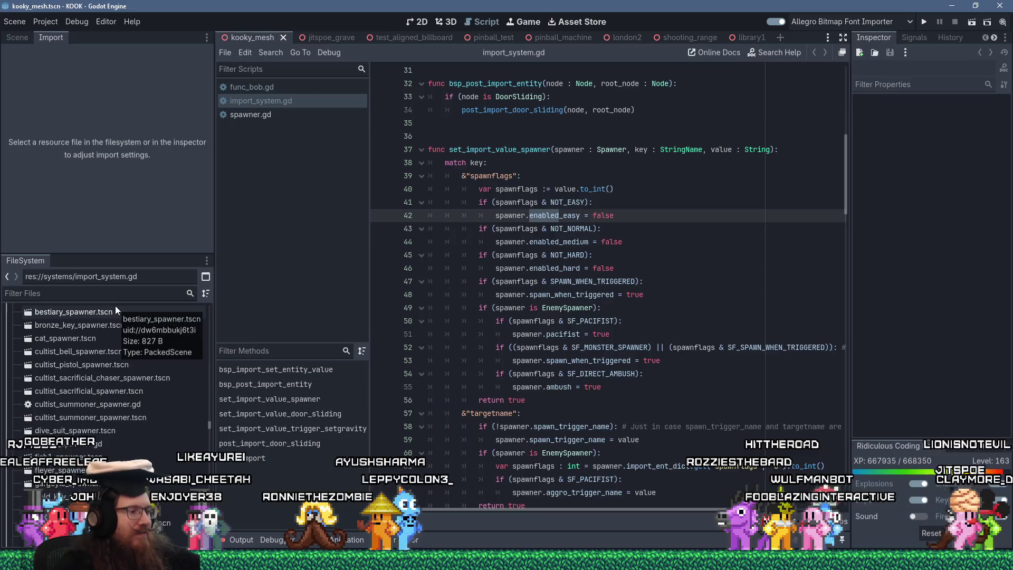
text(london1)
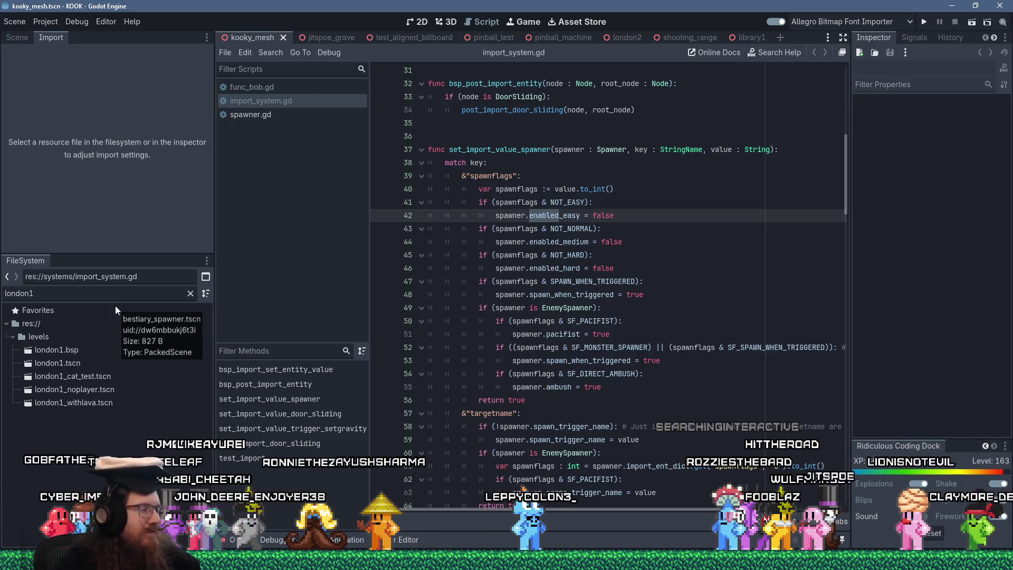
click(92, 351)
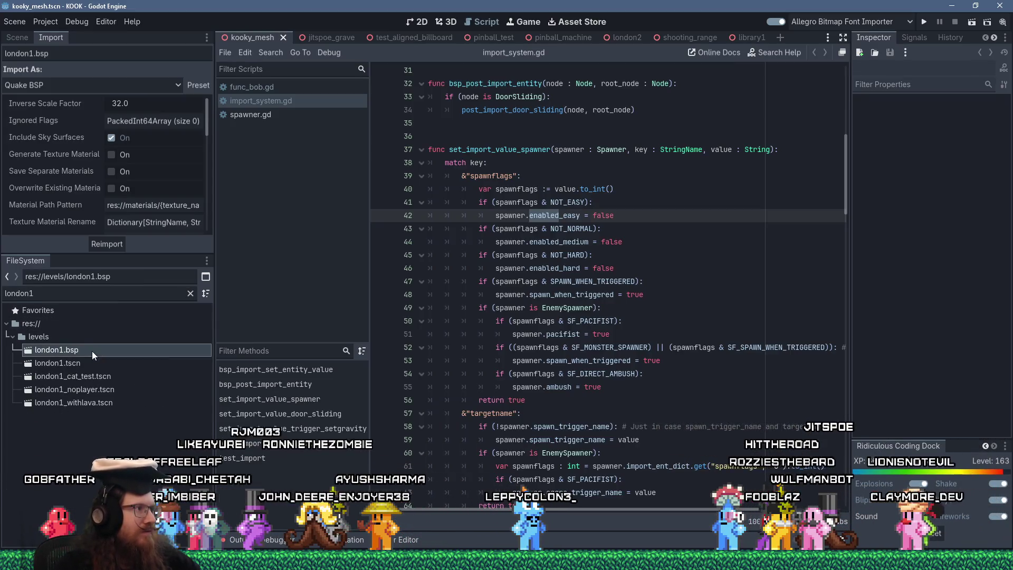
click(106, 243)
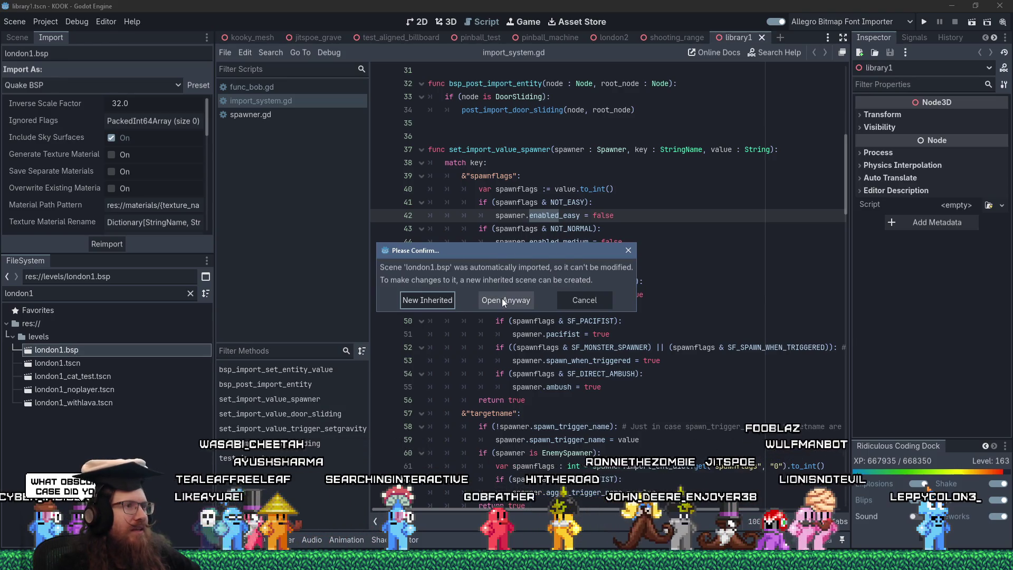
Open london1.bsp anyway, switch to 3D, and select the PlayerSpawnPoint to view its spawner settings.
click(502, 299)
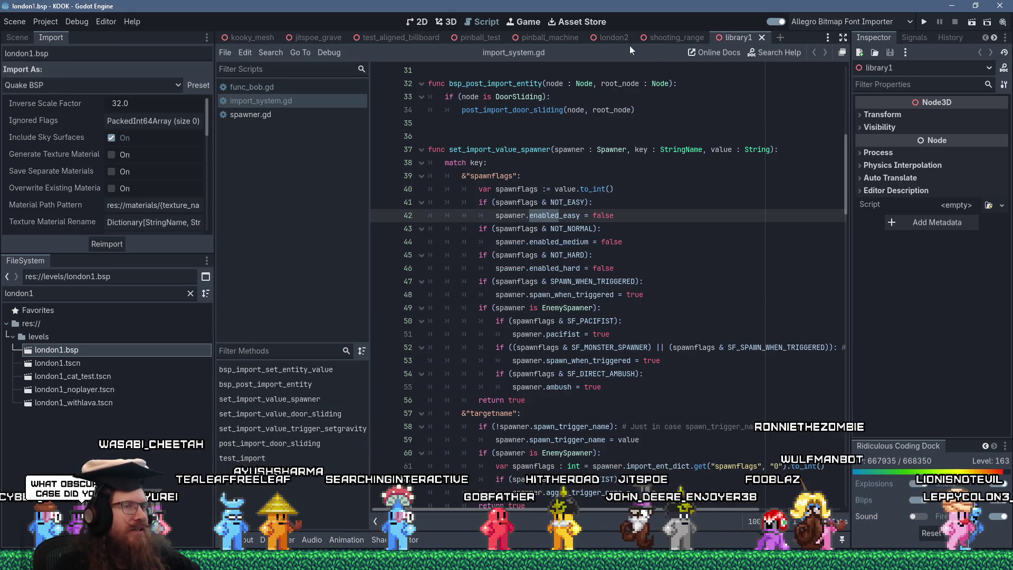
scroll(666, 124, up, 3)
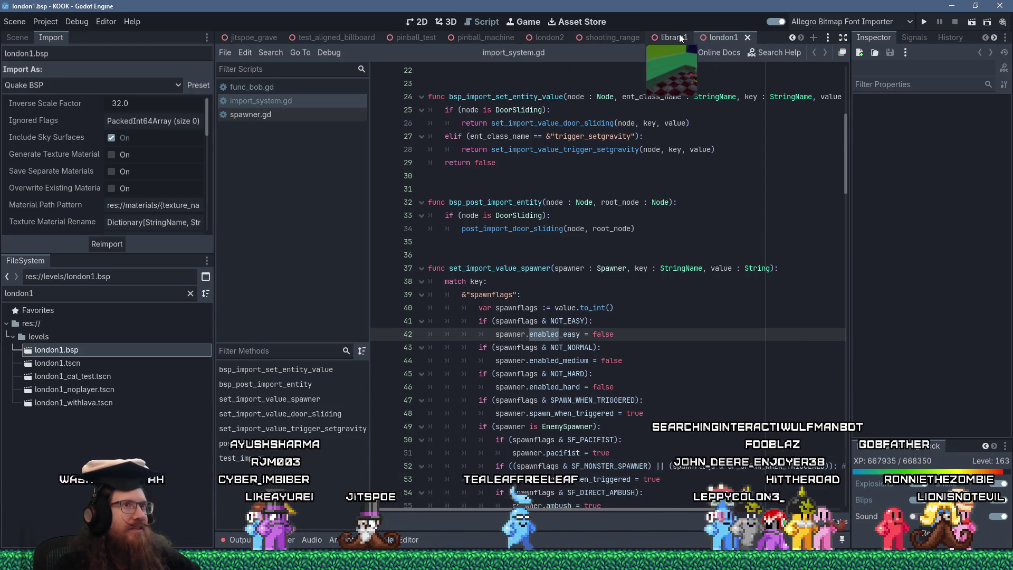
click(447, 24)
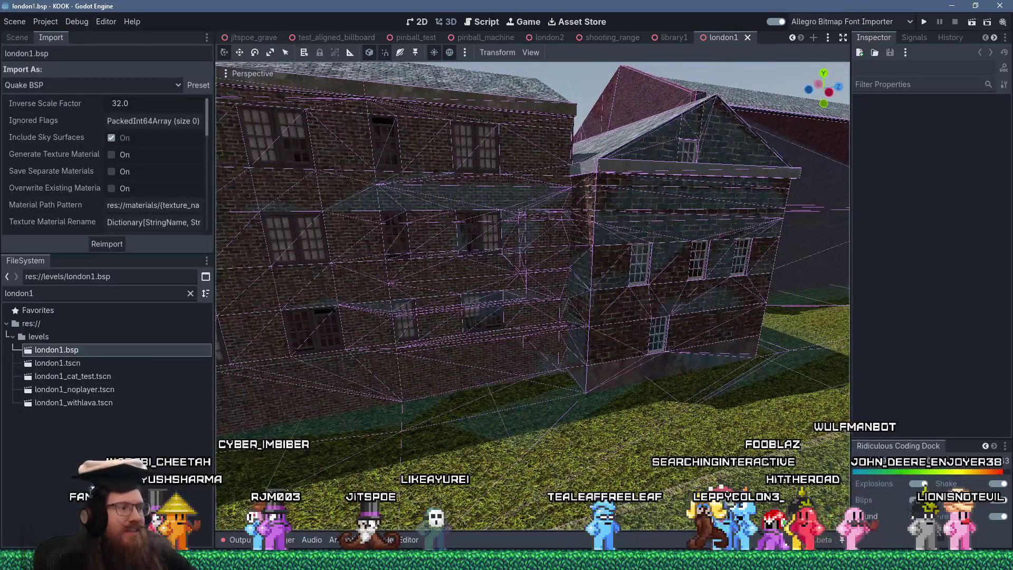
scroll(533, 242, up, 2)
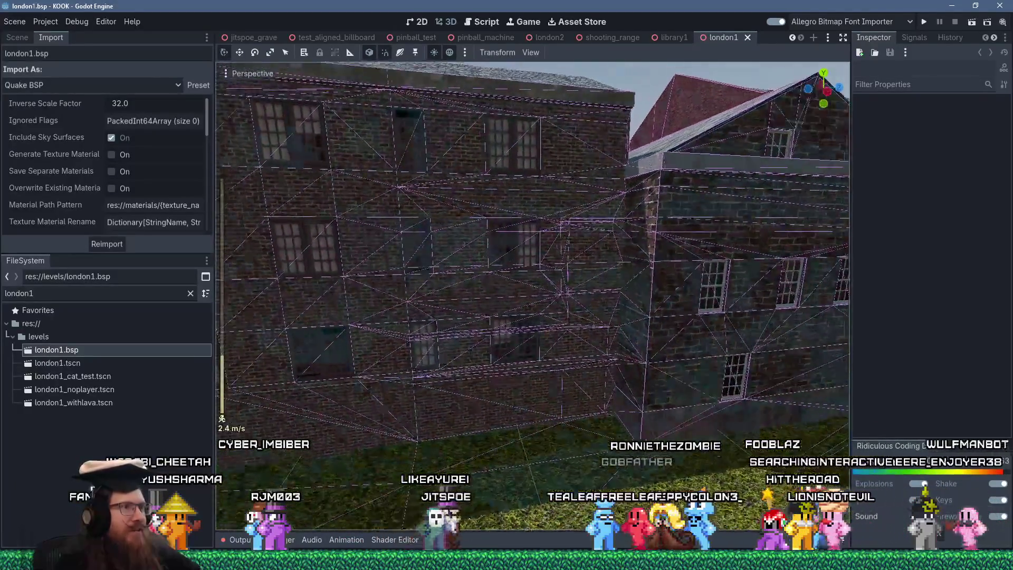
scroll(533, 243, up, 5)
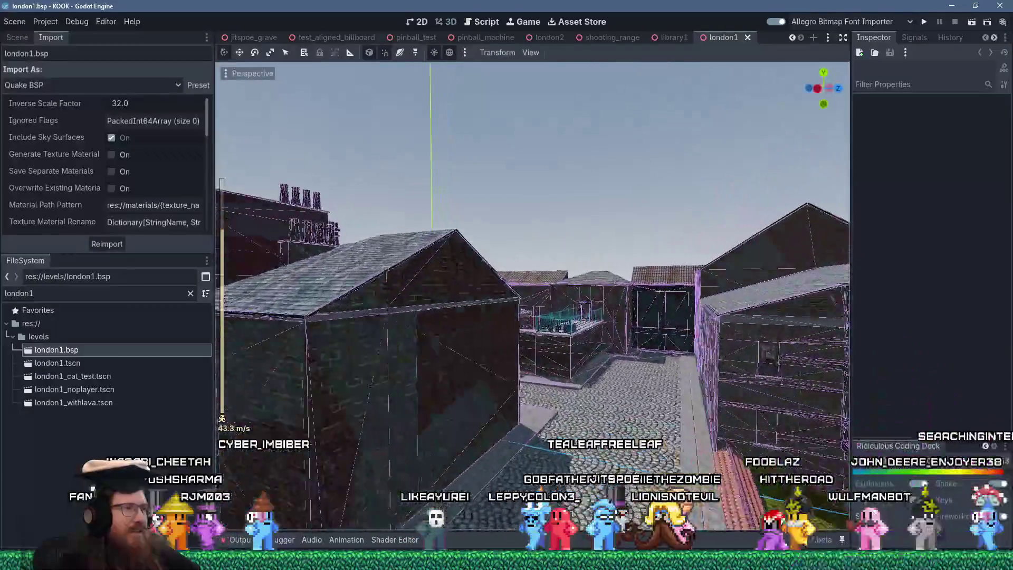
scroll(533, 243, down, 1)
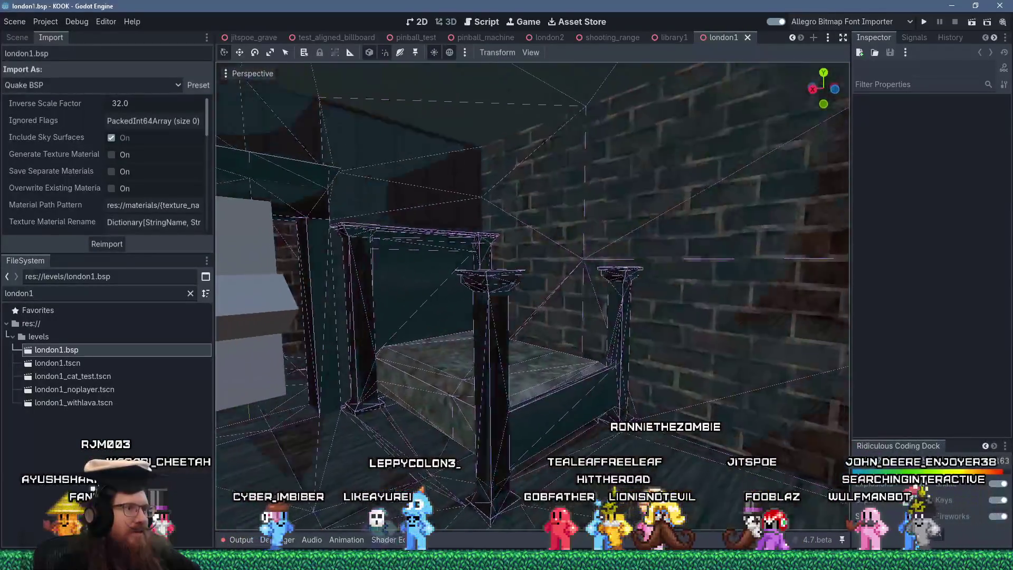
right_click(611, 128)
click(491, 218)
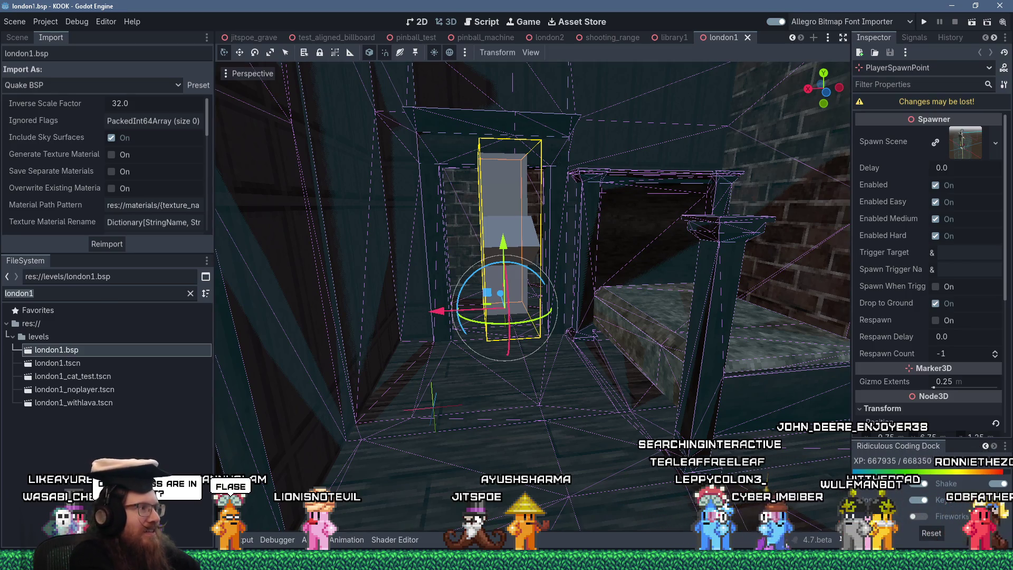
Filter FileSystem for 'library', reimport library1.bsp, and run the game.
text(library)
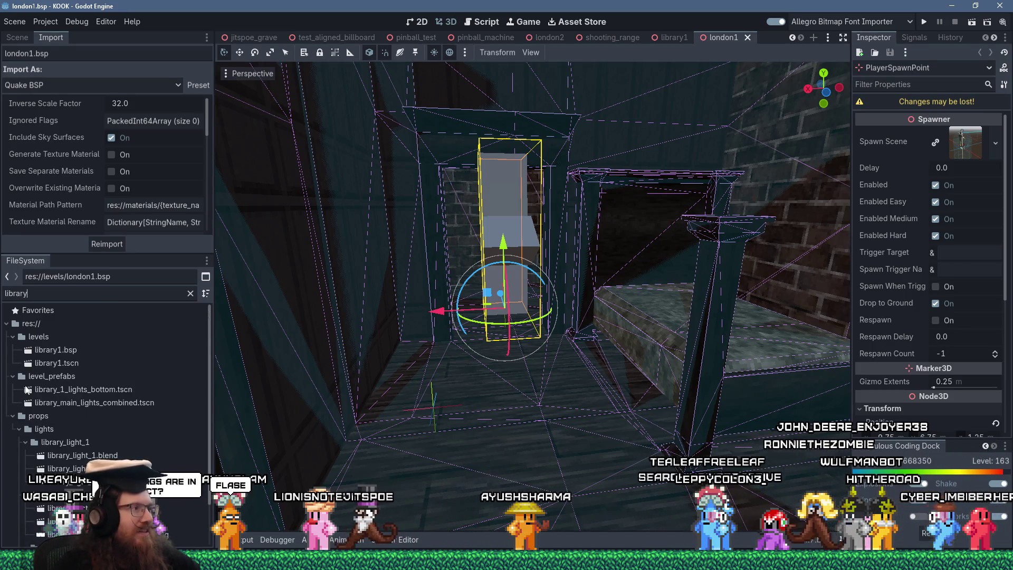
click(70, 350)
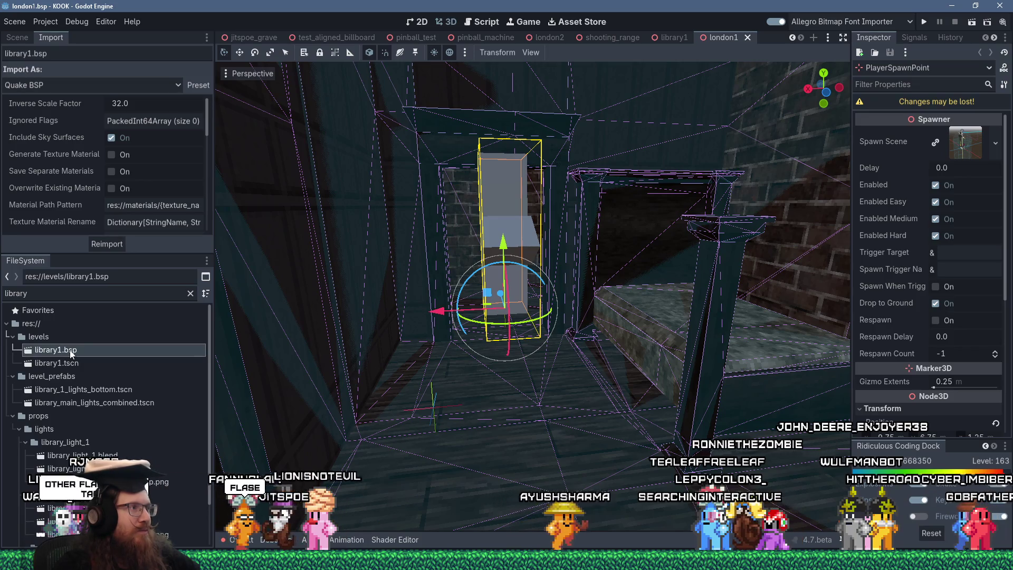
click(198, 85)
click(179, 173)
click(115, 244)
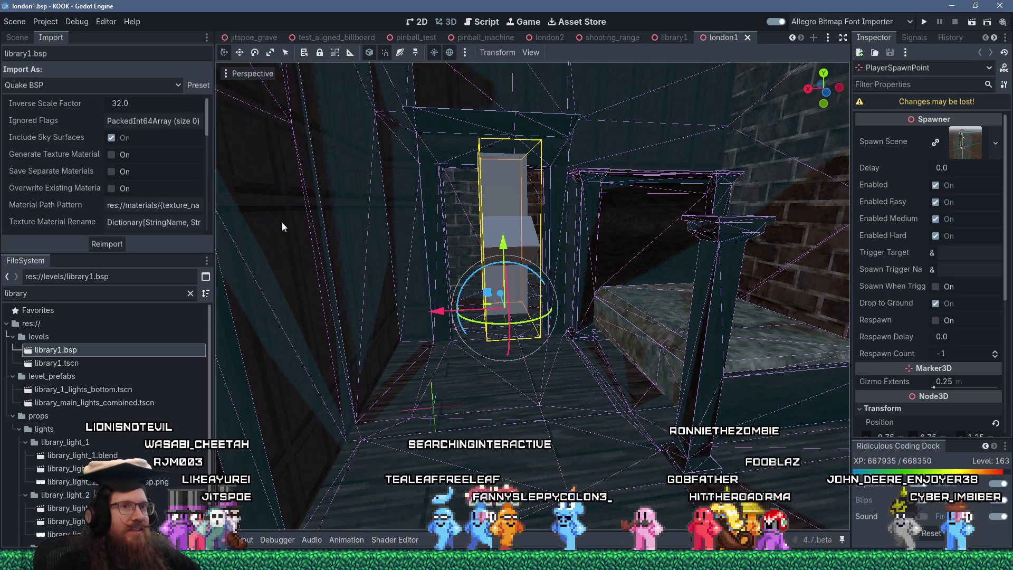
click(923, 23)
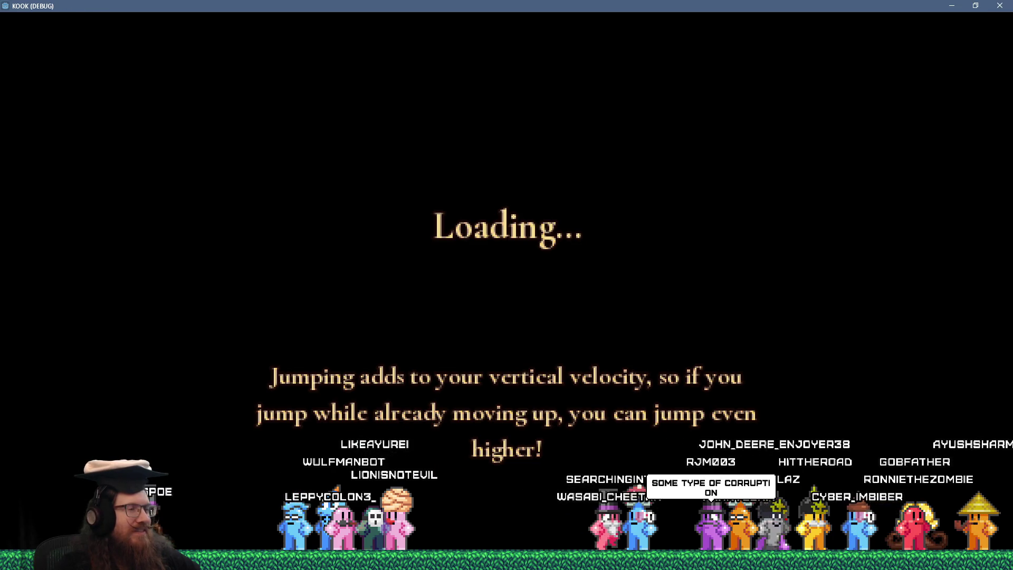
Continue past the loading screen and load 'map ary1' from the debug console.
key(w)
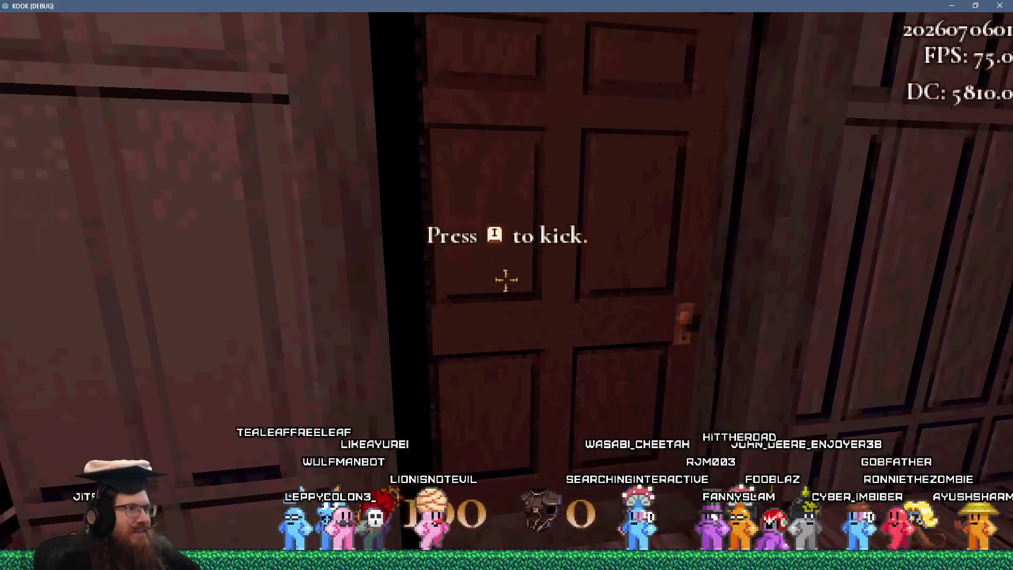
key(grave)
text(map )
text(ary1)
key(Return)
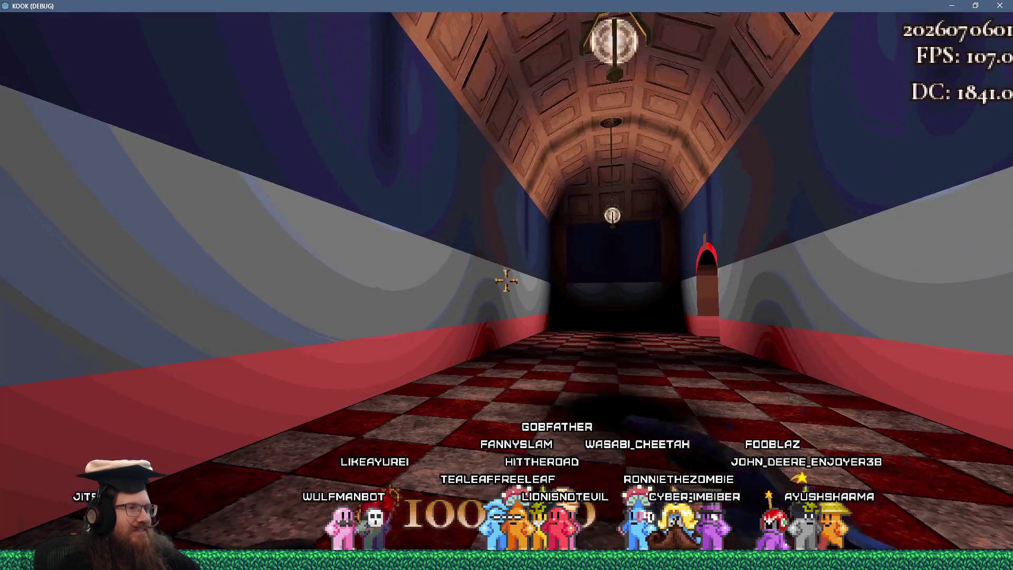
Walk into the library, enable noclip, and fly through to the gramophone chamber.
key(w)
key(w)
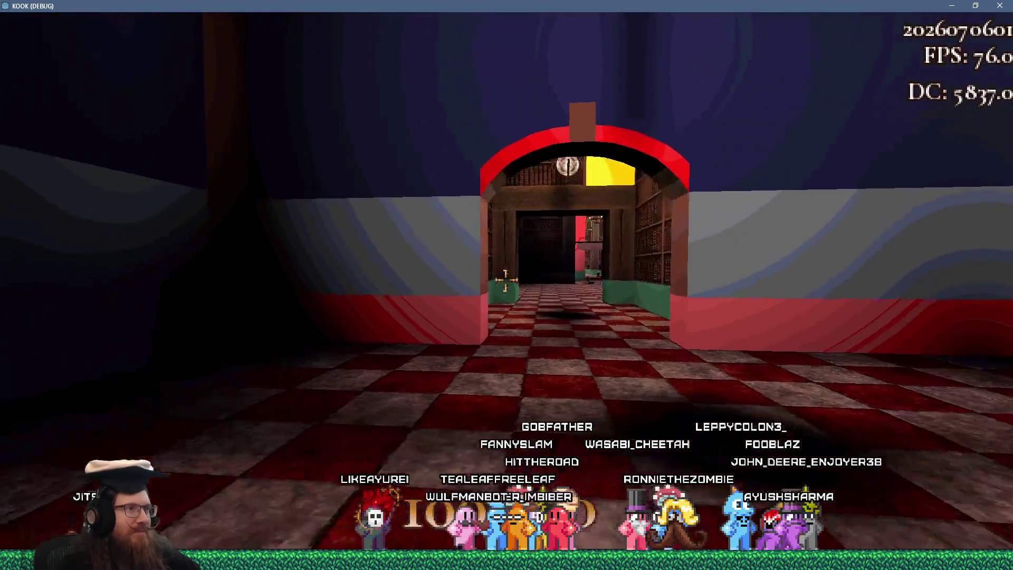
key(w)
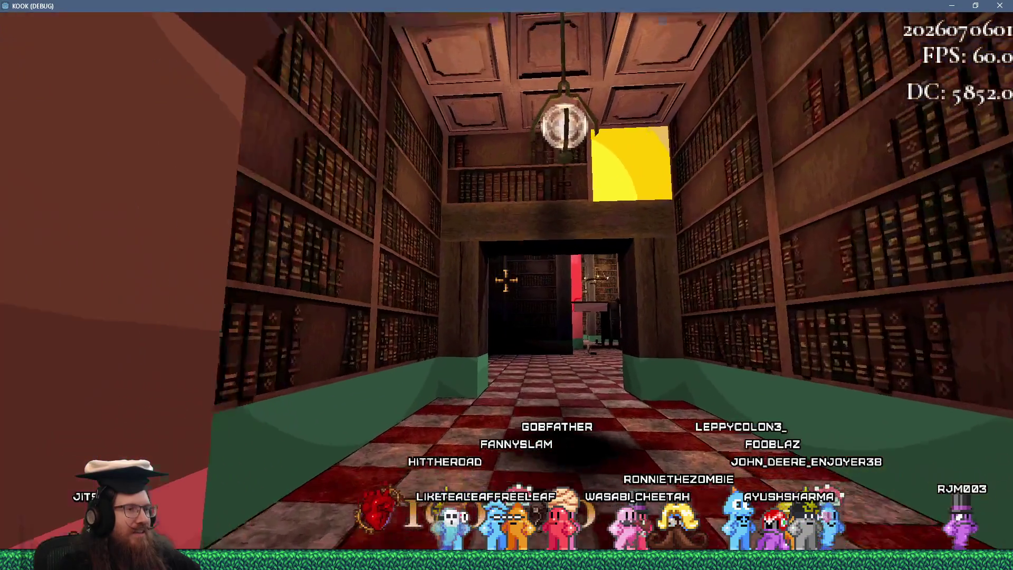
key(grave)
text(noclip)
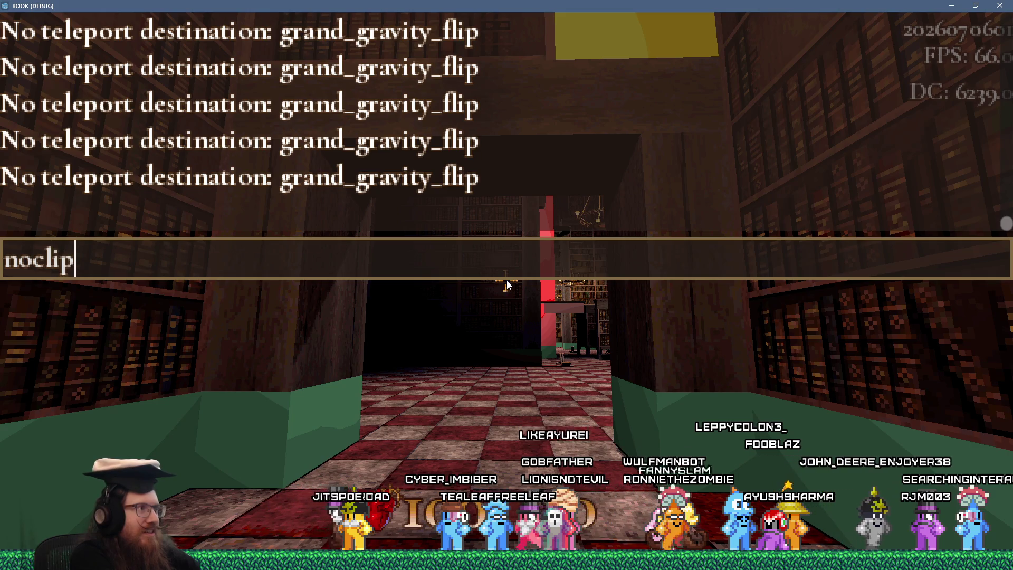
key(Return)
key(w)
key(w)
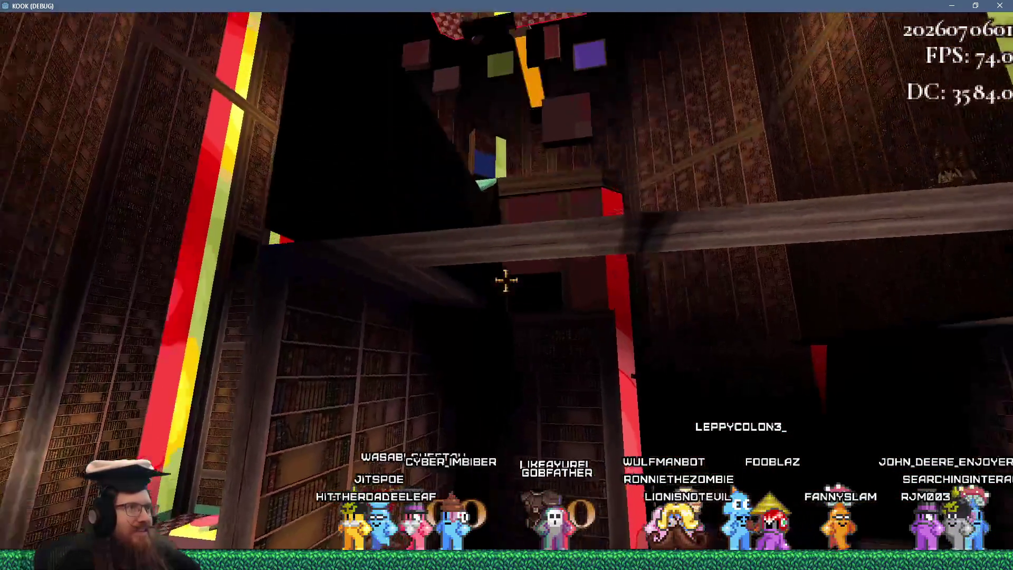
key(w)
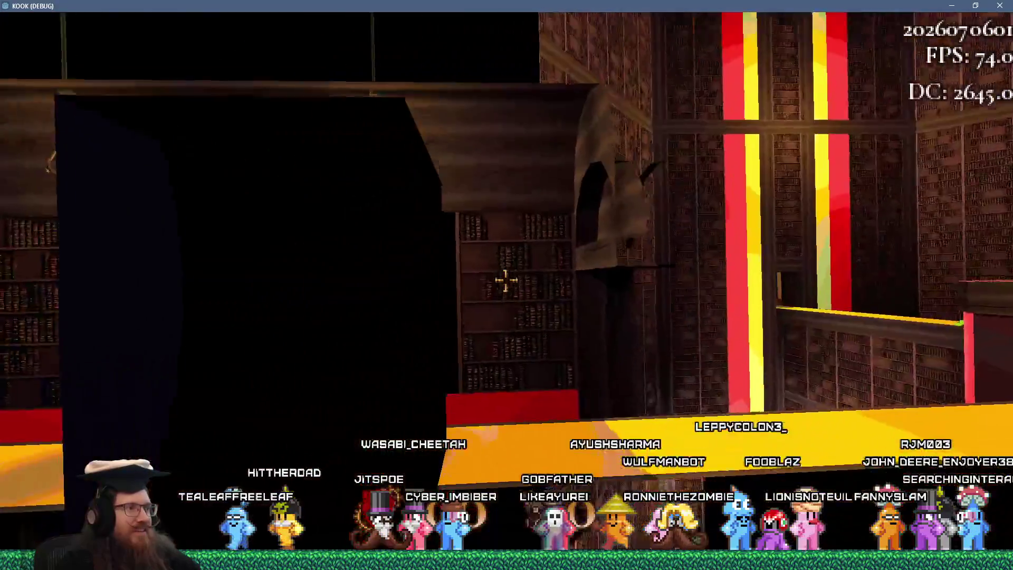
key(w)
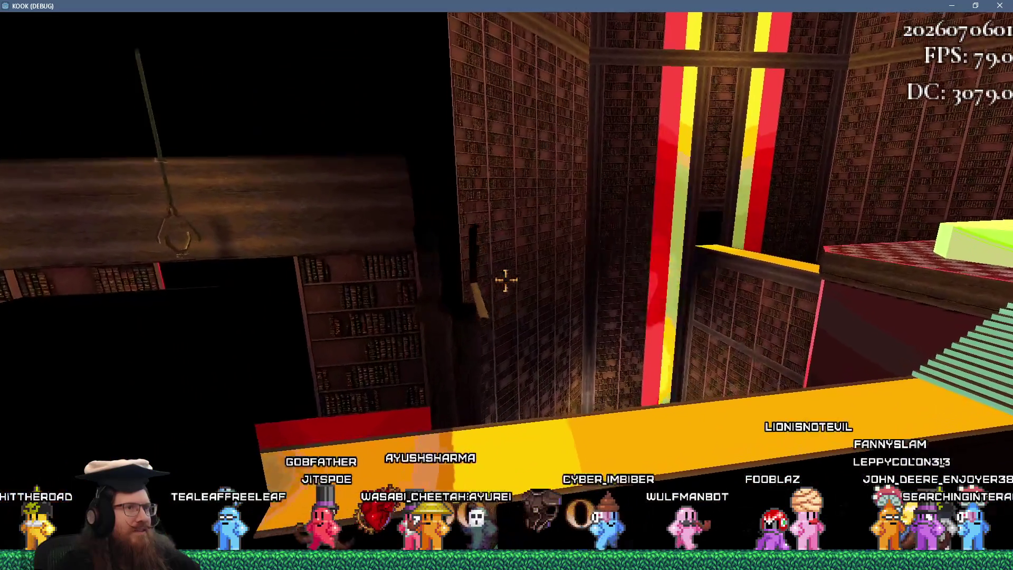
key(a)
key(w)
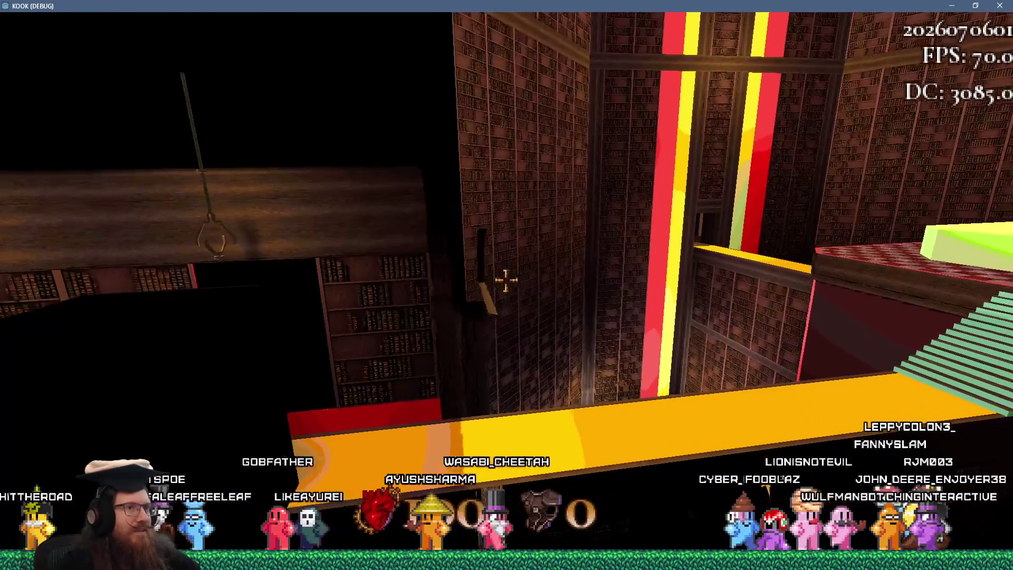
key(w)
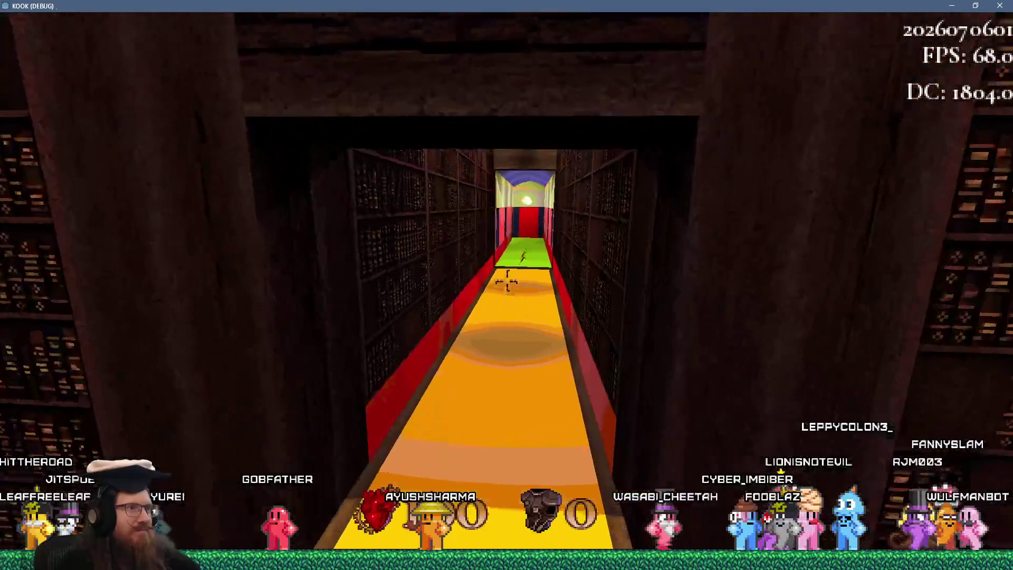
key(s)
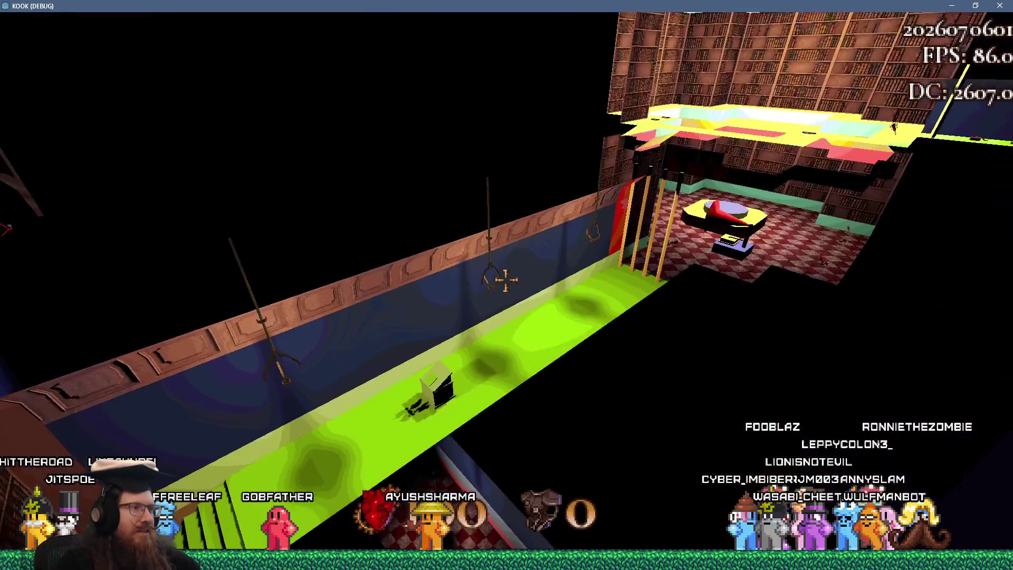
key(w)
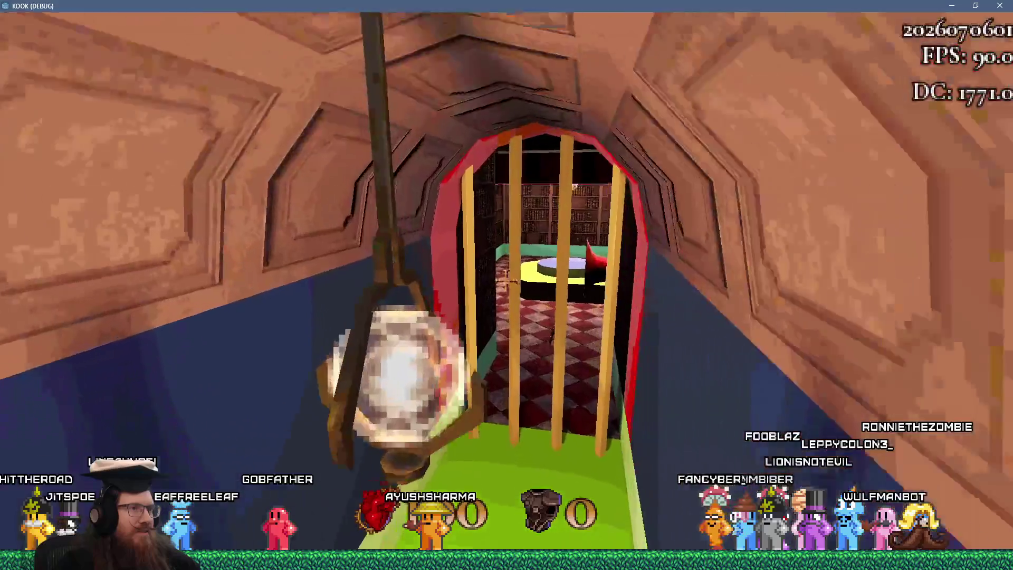
Turn noclip off in the console and enter the god command.
key(grave)
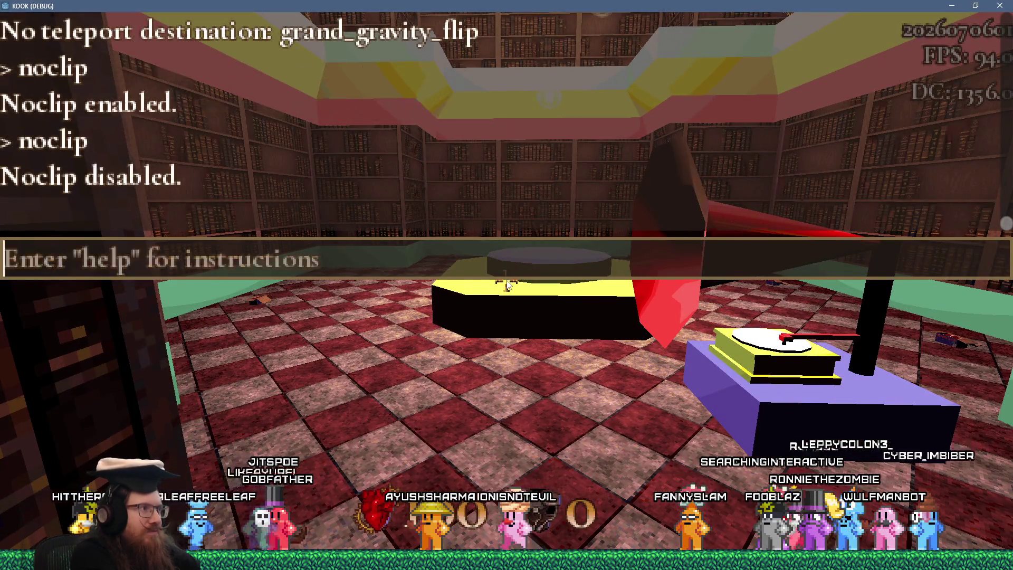
key(grave)
key(grave)
text(god)
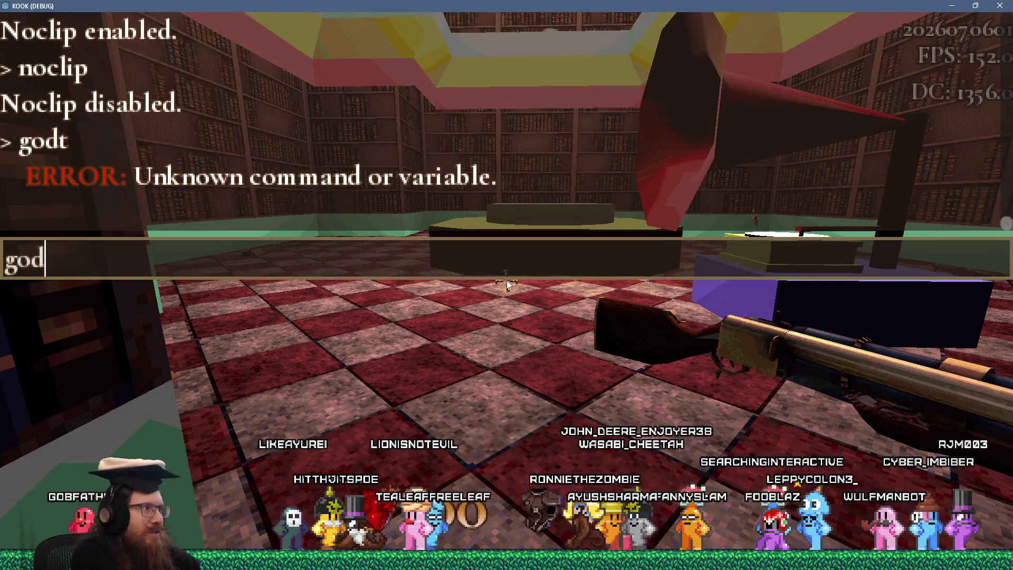
key(grave)
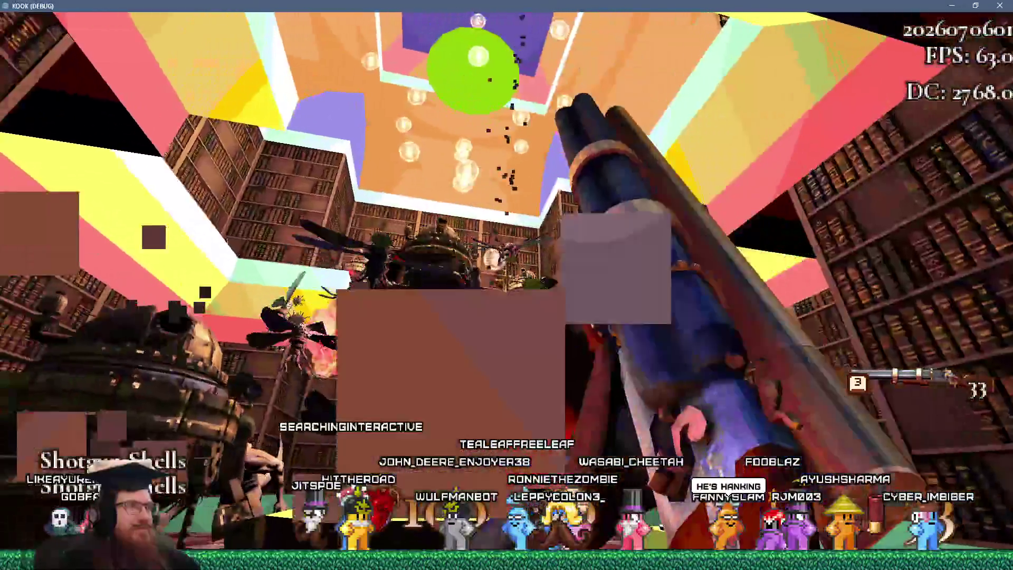
Shoot the mosquitoes and brass urn monster, then pick up shotgun shells.
click(506, 280)
click(506, 280)
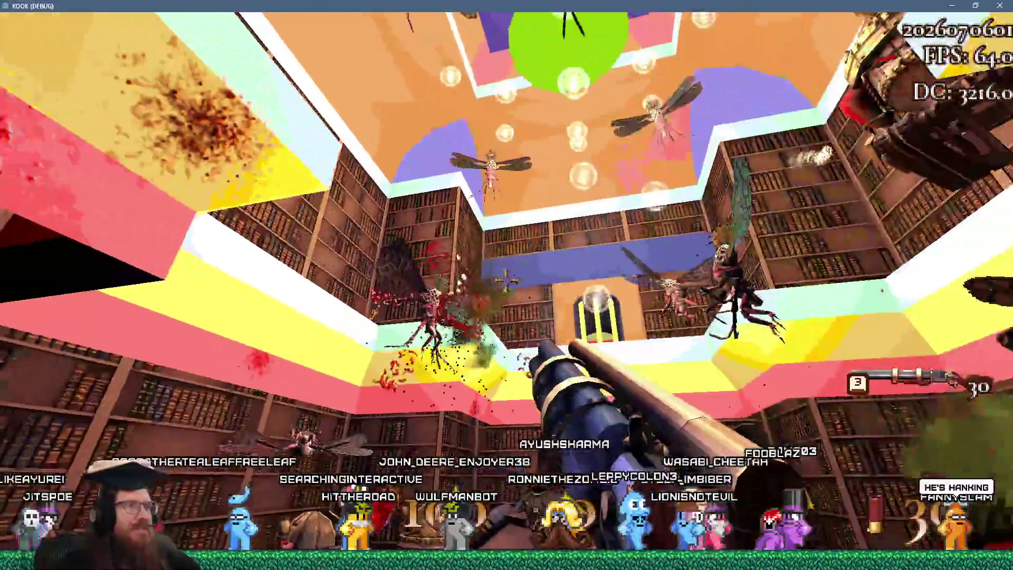
click(505, 280)
click(506, 280)
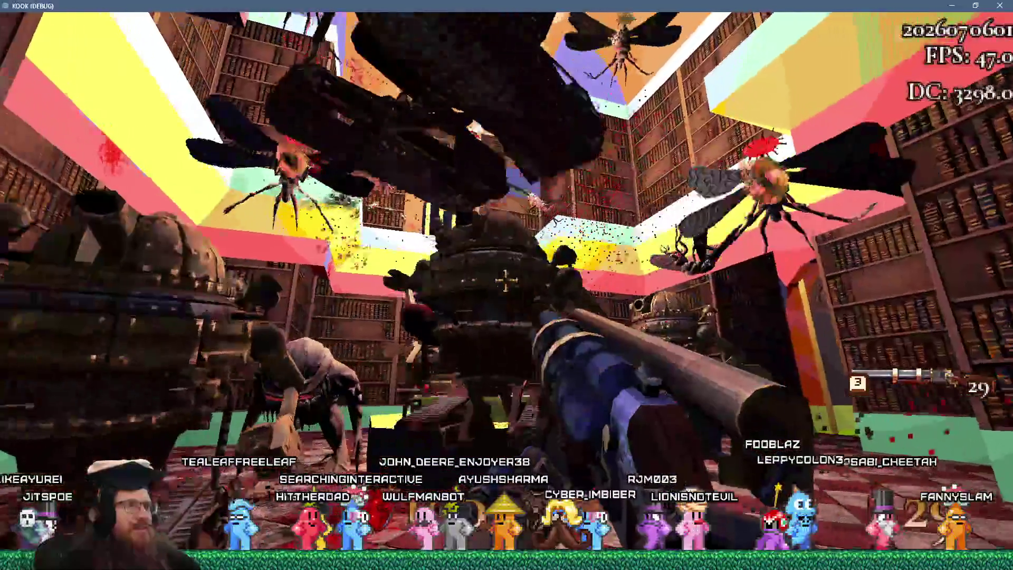
click(506, 280)
key(w)
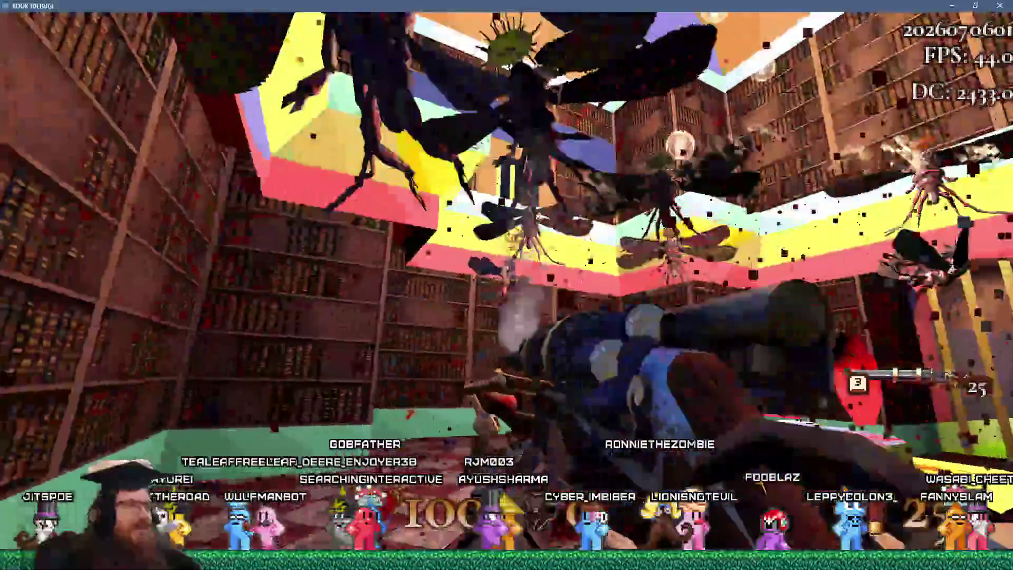
key(2)
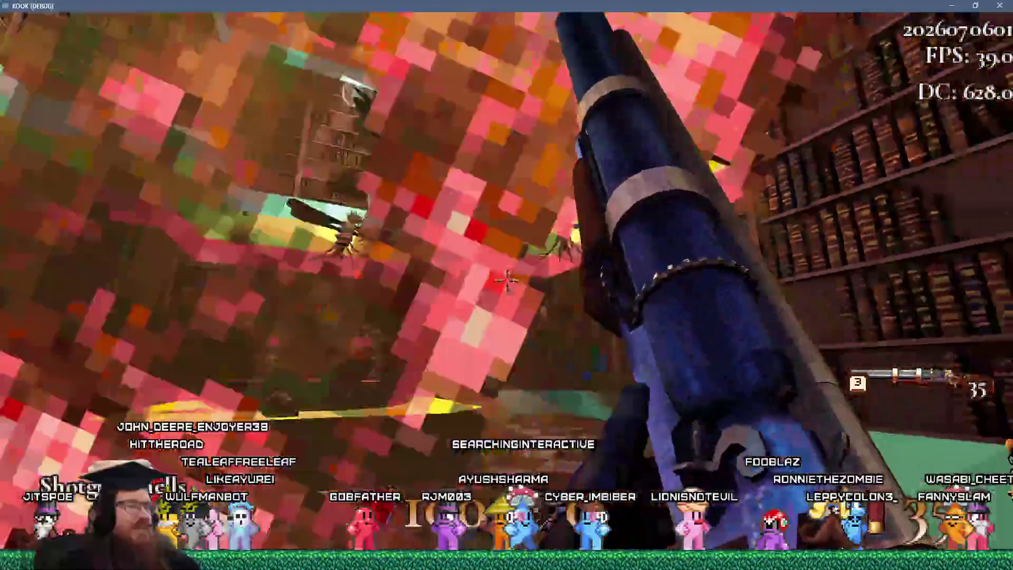
key(w)
Gun down the mosquito swarm near the ceiling while grabbing more shells and health.
click(505, 279)
click(506, 280)
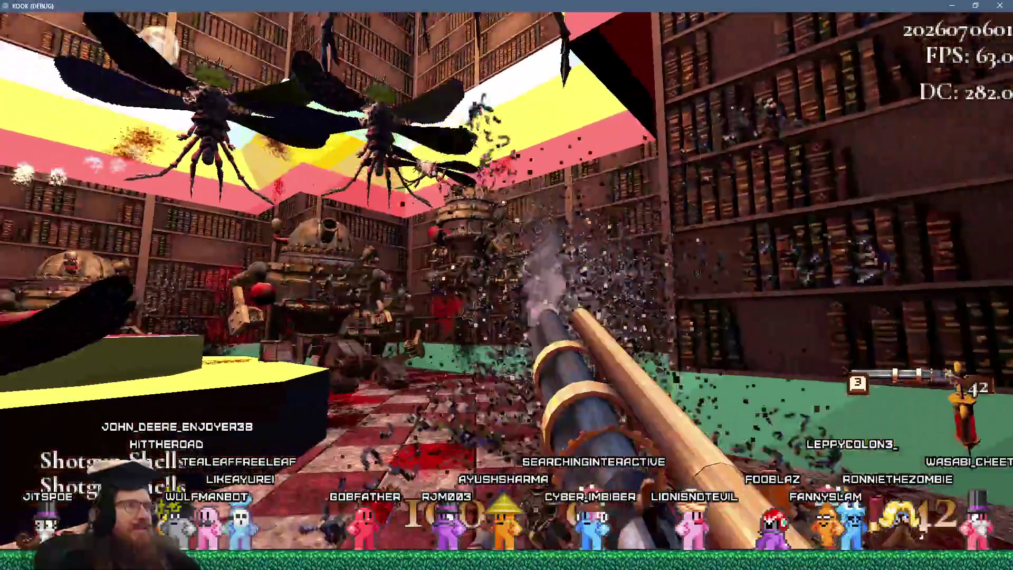
click(505, 280)
click(506, 280)
click(506, 280)
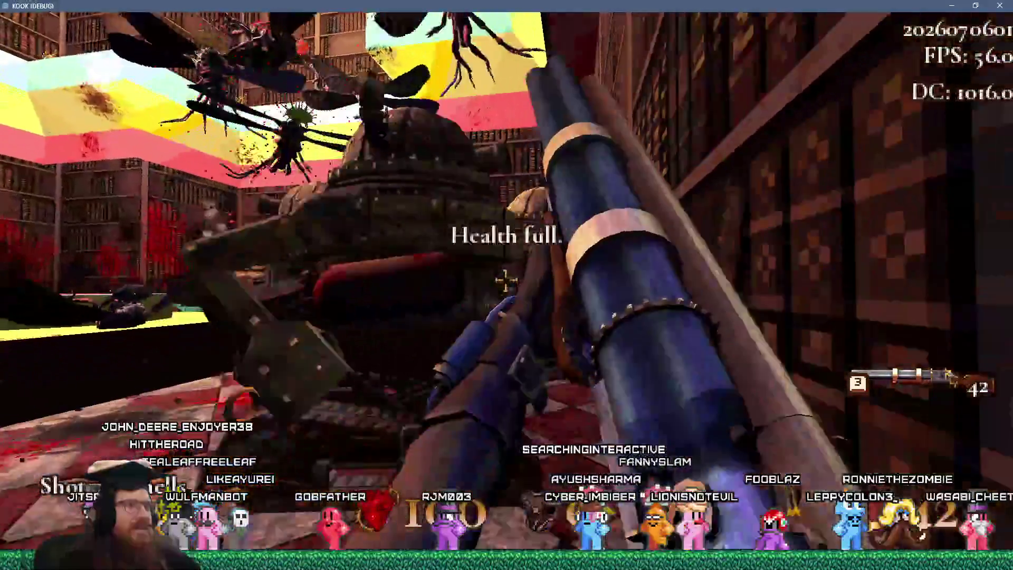
click(505, 279)
key(w)
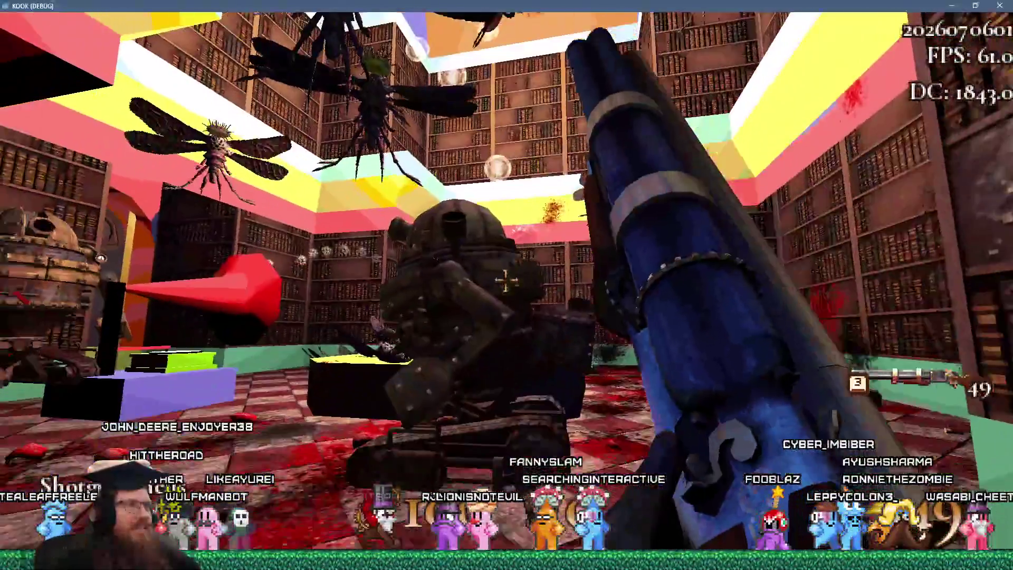
click(505, 280)
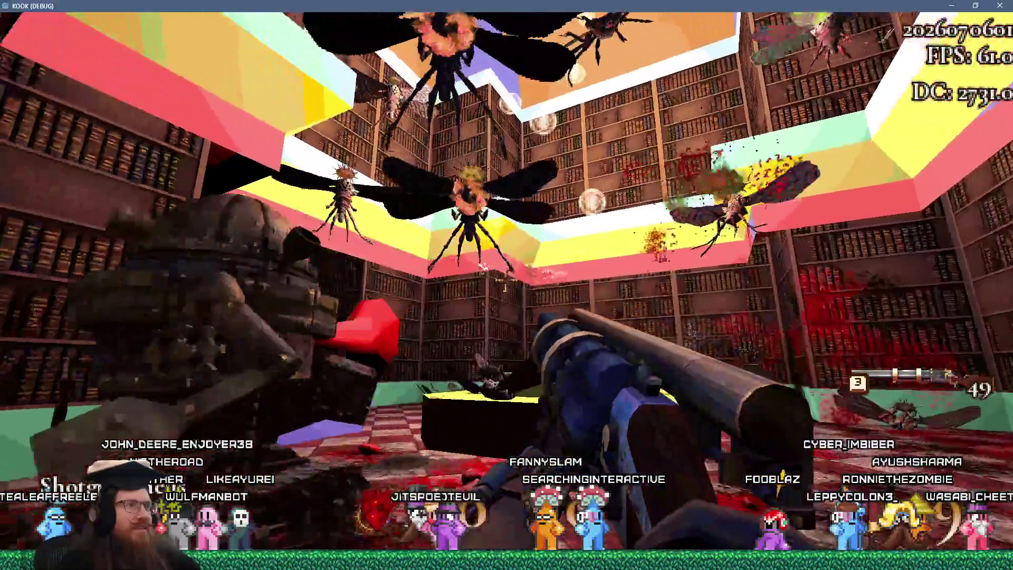
click(506, 279)
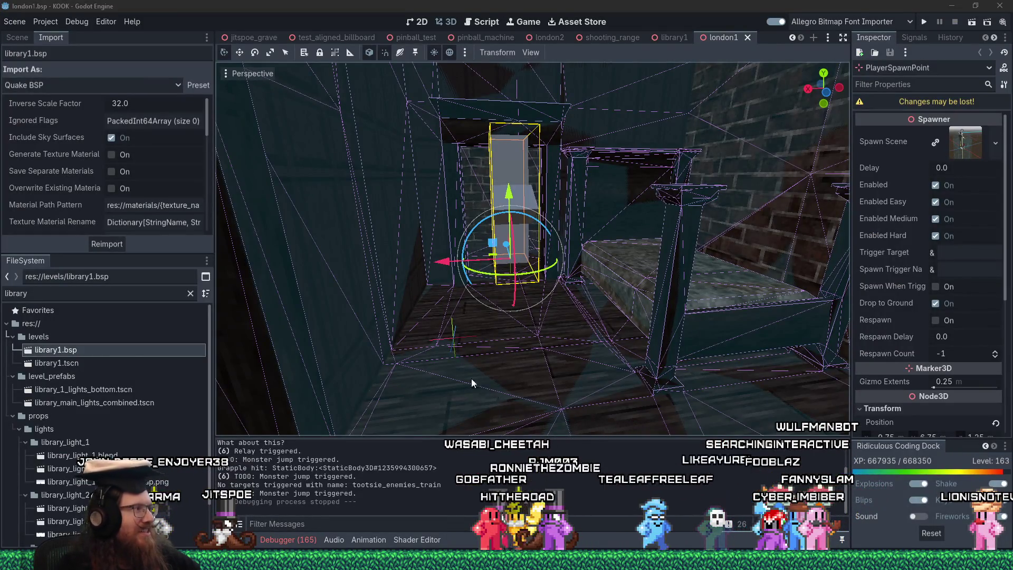
Return to the Godot editor, then switch to library1.map in TrenchBroom.
key(alt+Tab)
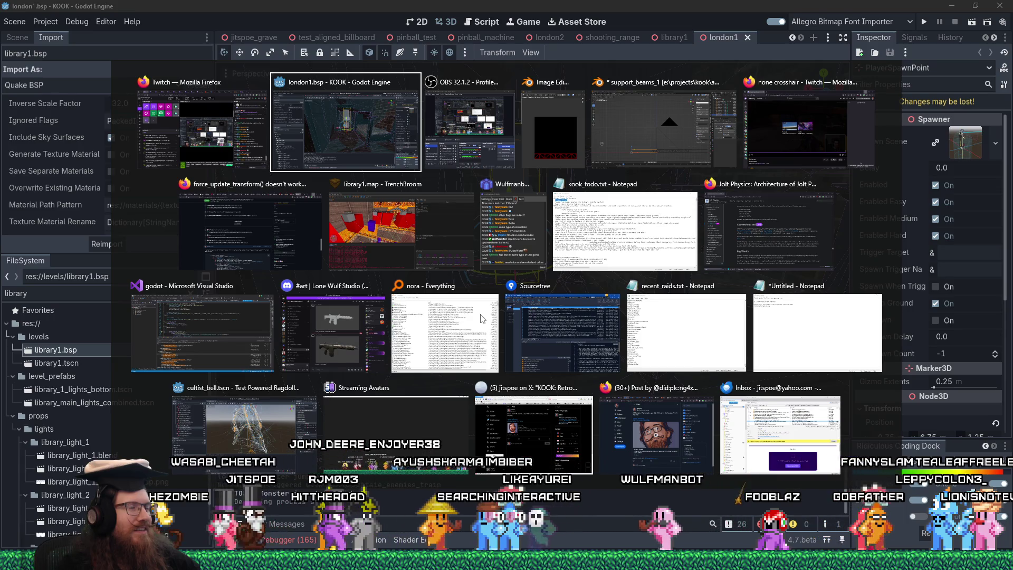
key(alt)
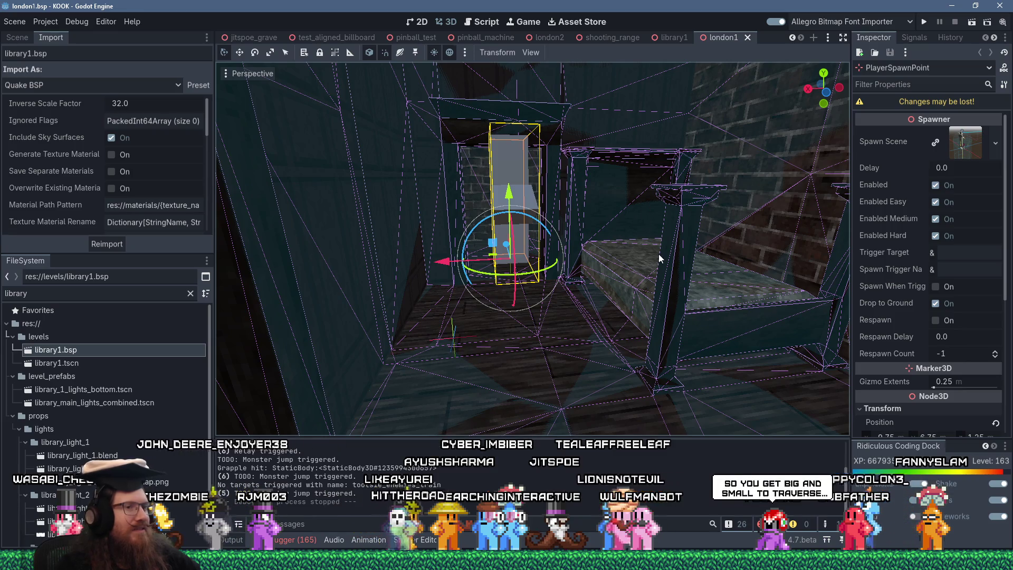
key(alt+Tab)
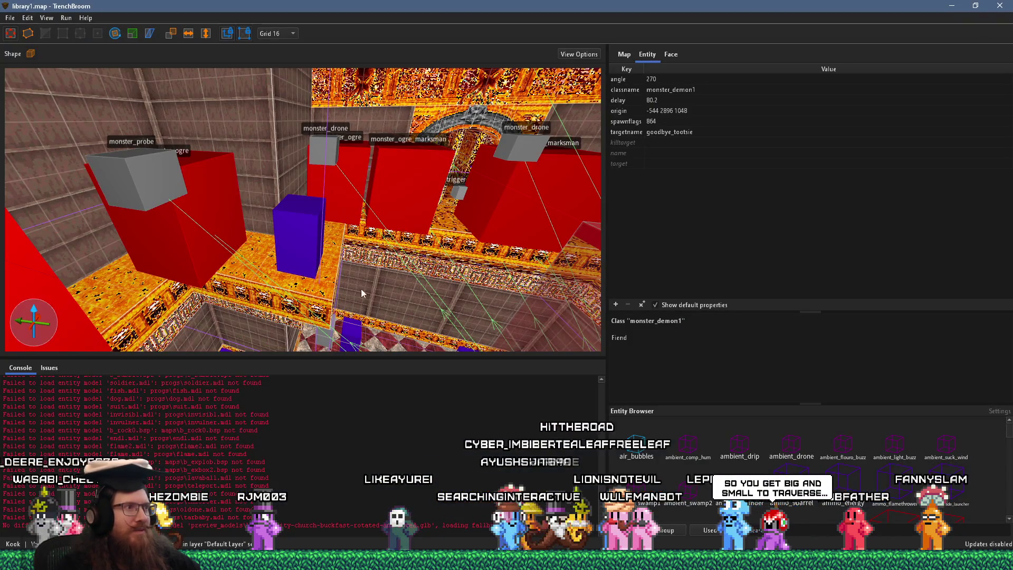
Frame library1.map's monster_demon1 entities and orbit around the gramophone room to the trigger_once brush.
key(ctrl+u)
mouse_move(377, 255)
mouse_down()
mouse_move(287, 232)
mouse_move(371, 183)
mouse_move(407, 196)
mouse_move(296, 239)
mouse_move(338, 235)
mouse_move(371, 276)
mouse_up()
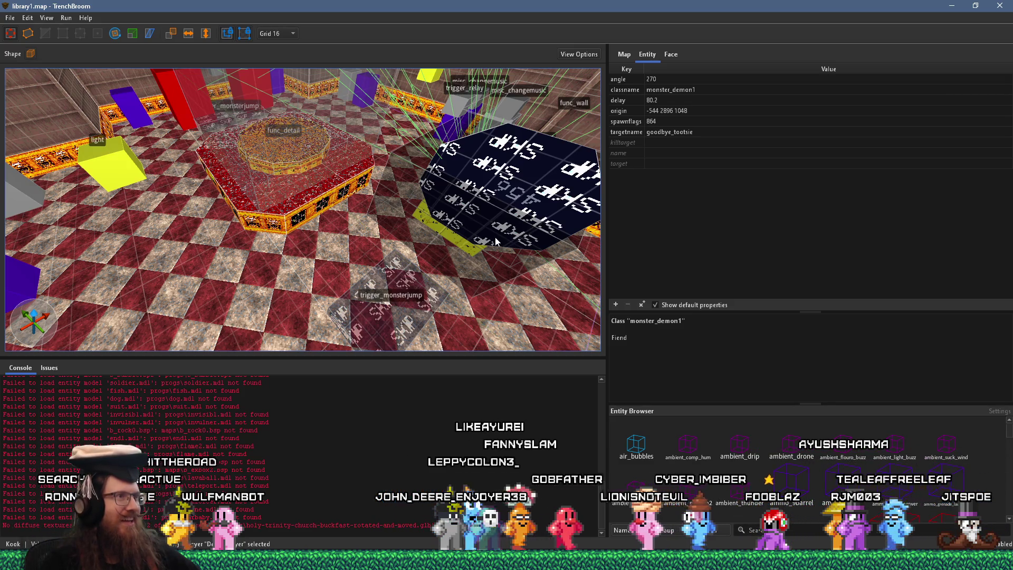
mouse_move(434, 246)
mouse_down()
mouse_move(397, 187)
mouse_move(482, 185)
mouse_move(455, 210)
mouse_up()
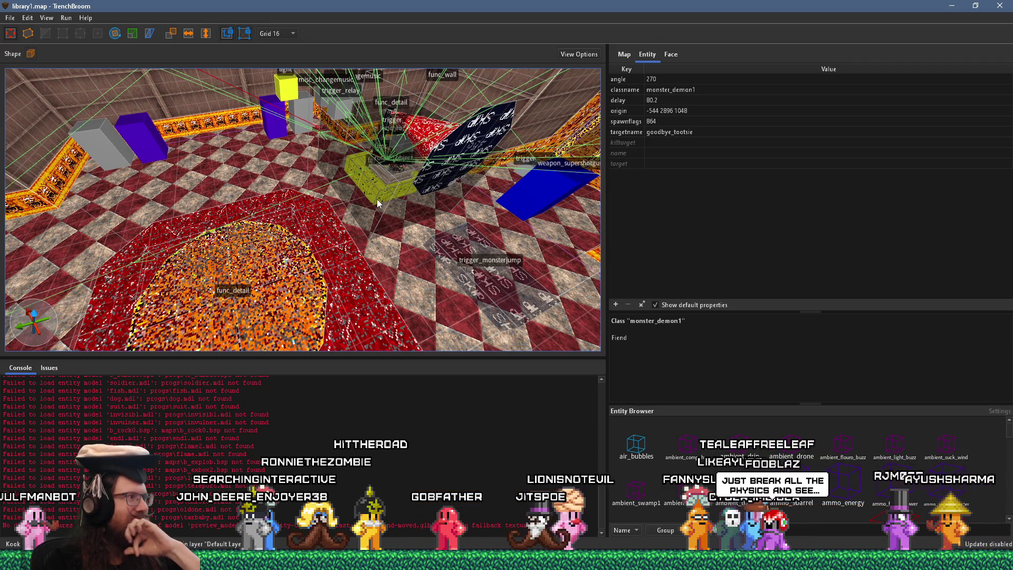
mouse_move(377, 199)
mouse_down()
mouse_move(431, 212)
mouse_move(476, 194)
mouse_move(344, 175)
mouse_move(343, 289)
mouse_up()
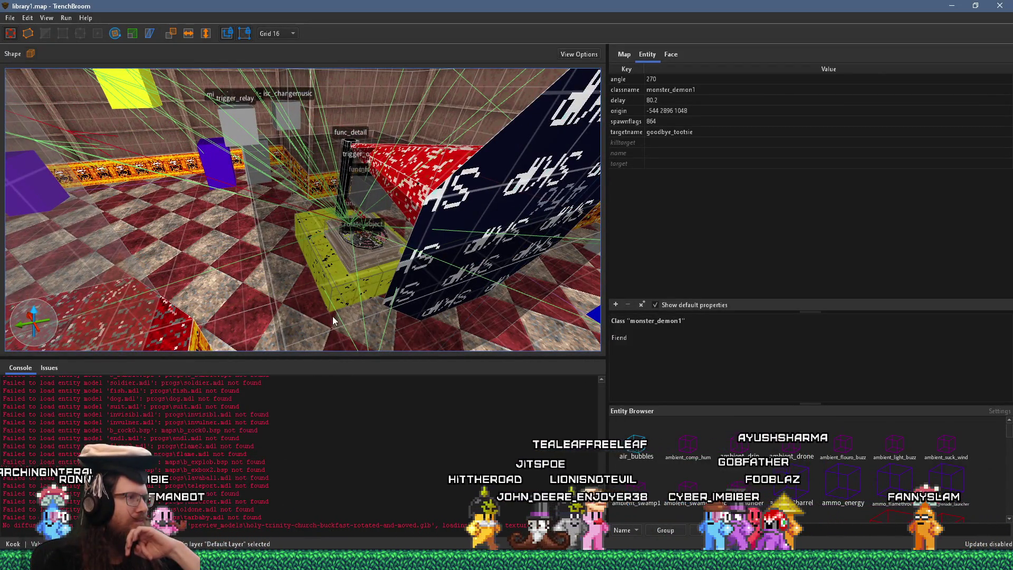
click(338, 282)
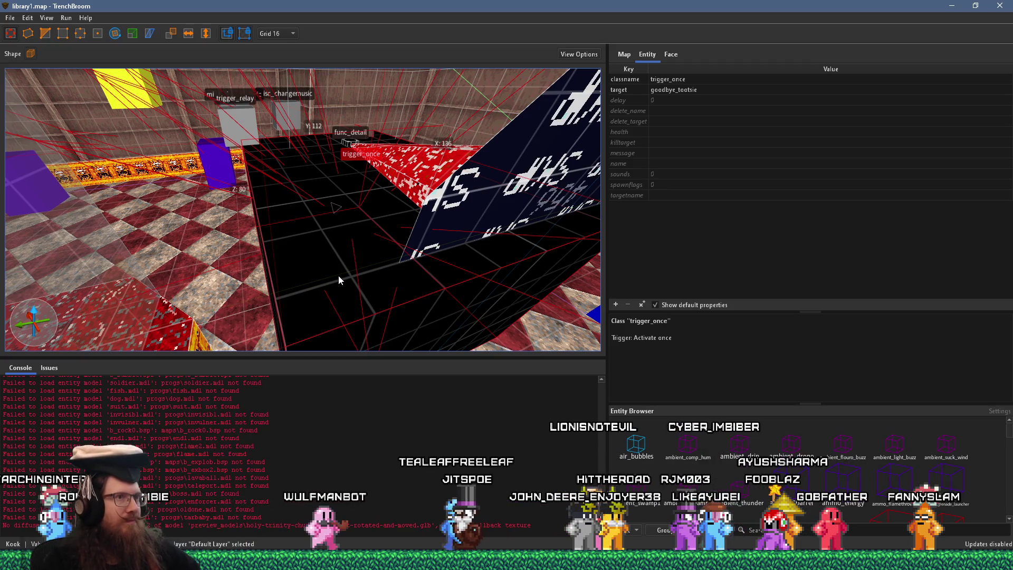
Compare spawn delays of the goodbye_tootsie monsters: ogre marksman 37, monster_demon1 Fiend 80.2.
mouse_move(347, 270)
mouse_down()
mouse_move(350, 259)
mouse_move(303, 267)
mouse_move(360, 265)
mouse_move(329, 226)
mouse_move(364, 272)
mouse_move(467, 287)
mouse_move(432, 270)
mouse_move(404, 272)
mouse_move(367, 248)
mouse_move(295, 239)
mouse_up()
click(296, 238)
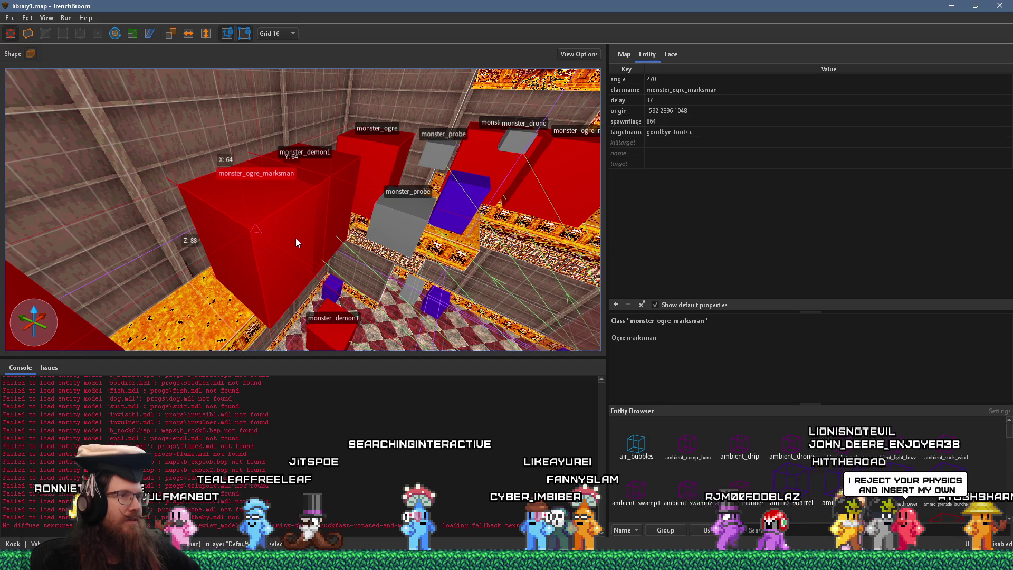
click(330, 196)
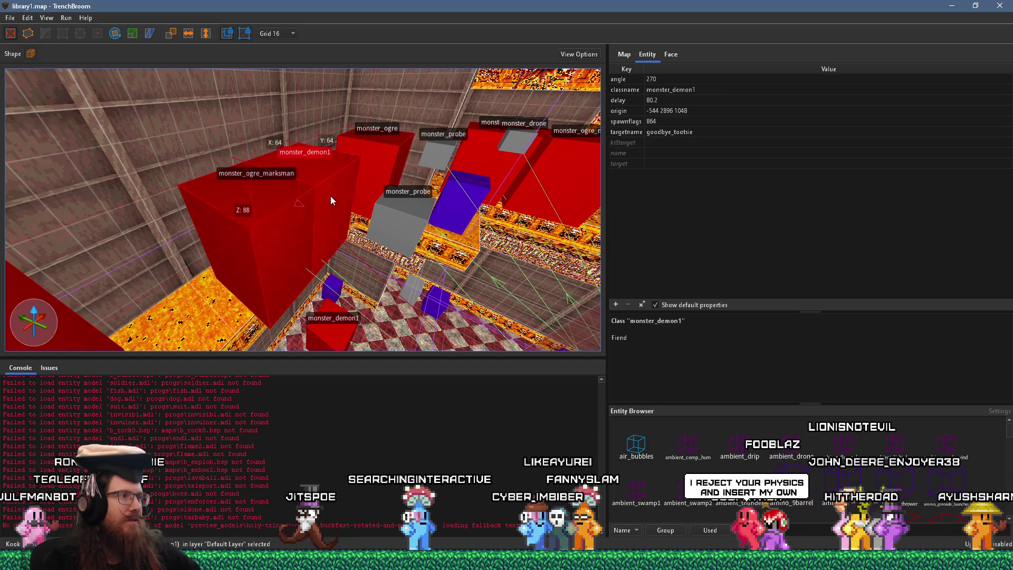
mouse_move(310, 227)
mouse_down()
mouse_move(369, 248)
mouse_move(367, 238)
mouse_up()
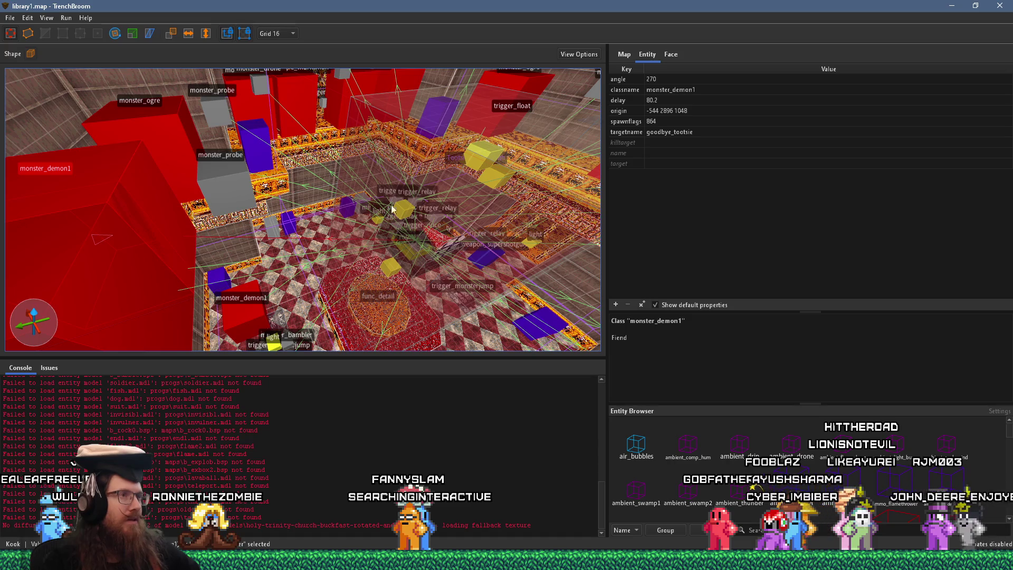
key(alt+Tab)
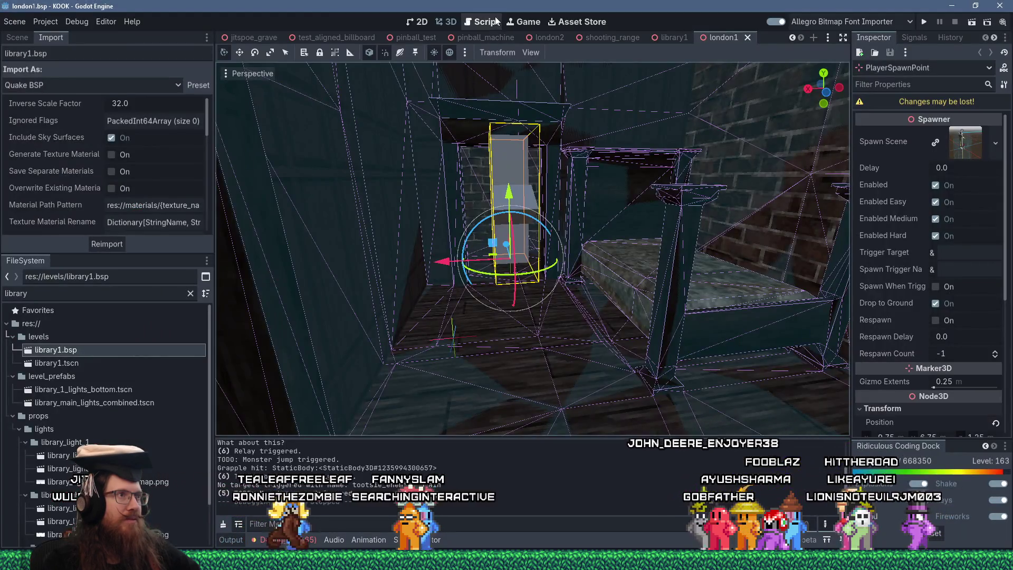
Back in Godot, open spawn_system.gd via a 'spawn_sys' file filter and search it for 'delay'.
click(482, 22)
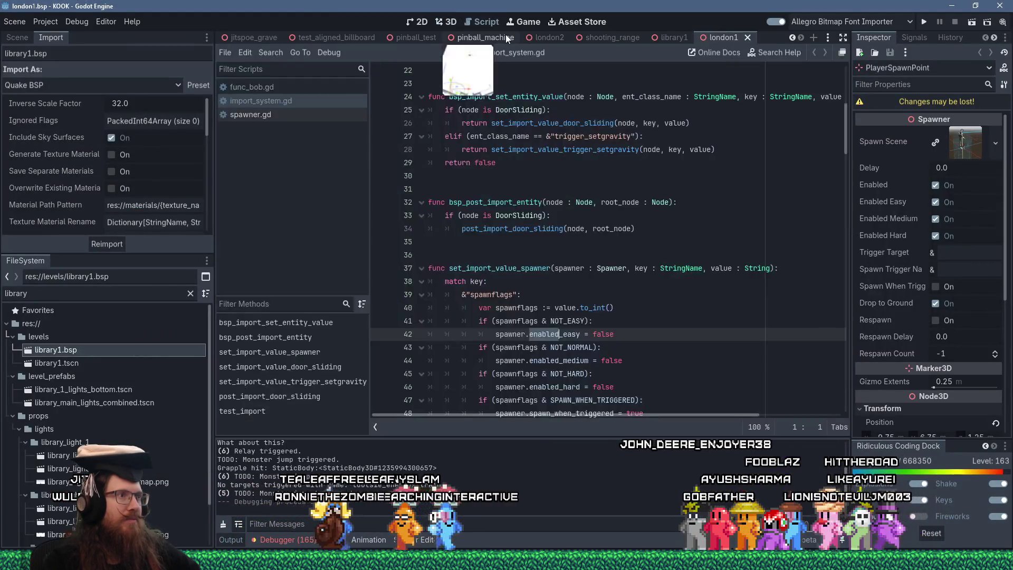
ctrl+click(597, 268)
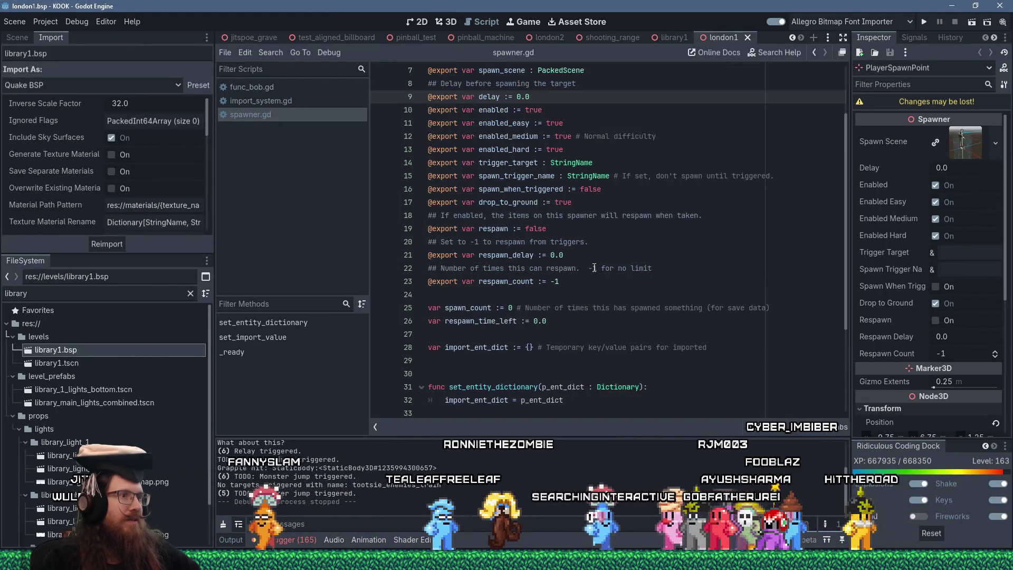
click(601, 215)
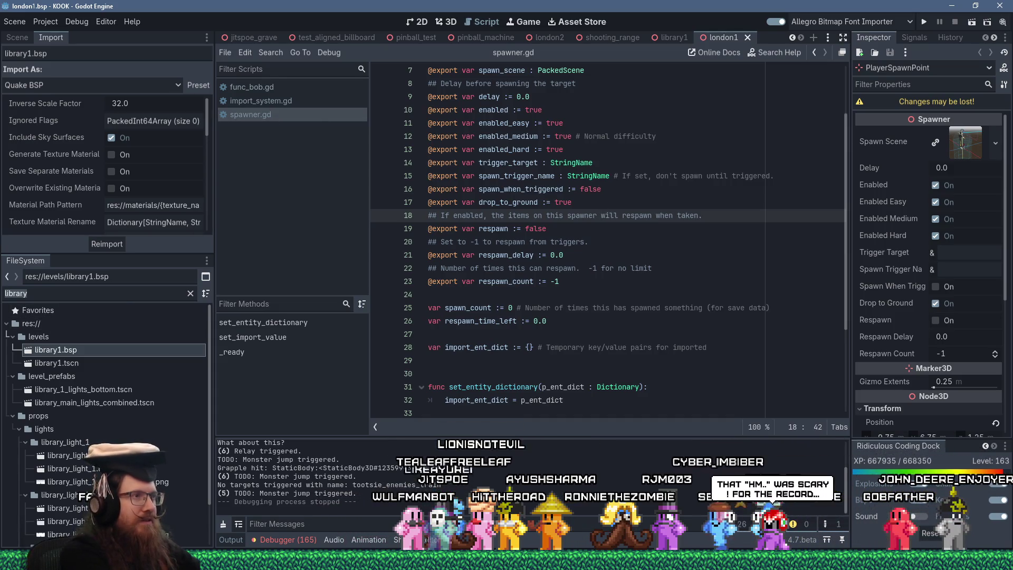
text(spawn_sys)
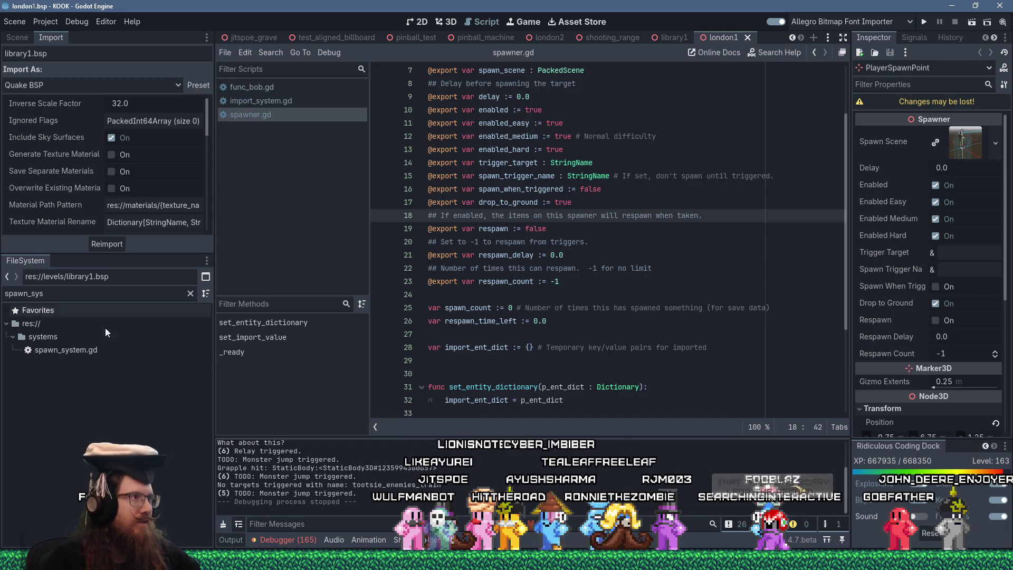
click(122, 353)
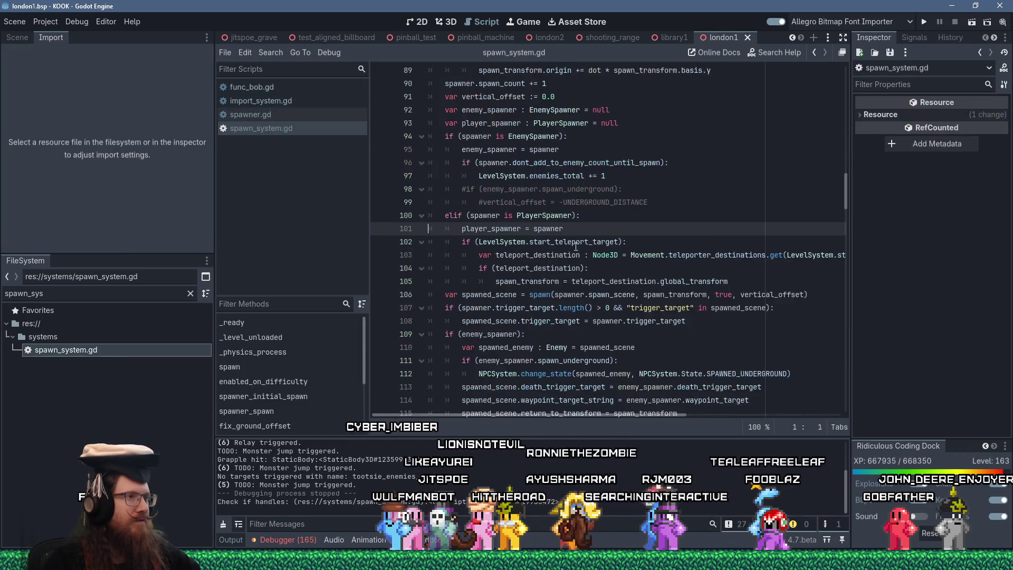
key(ctrl+f)
text(delay)
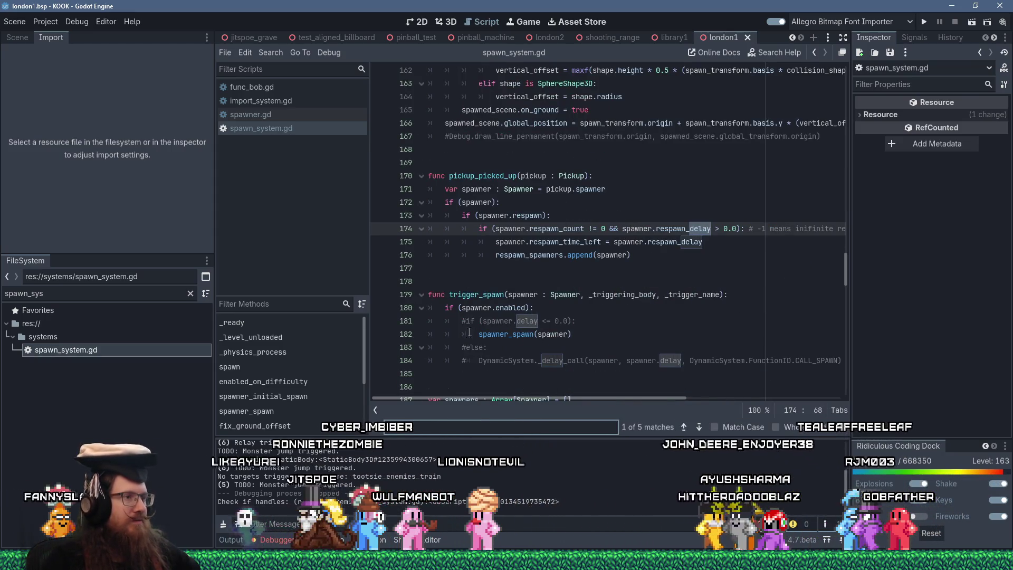
Uncomment lines 181, 183 and 184 to restore trigger_spawn's delay check and delayed spawn call.
click(586, 322)
key(Home)
key(Delete)
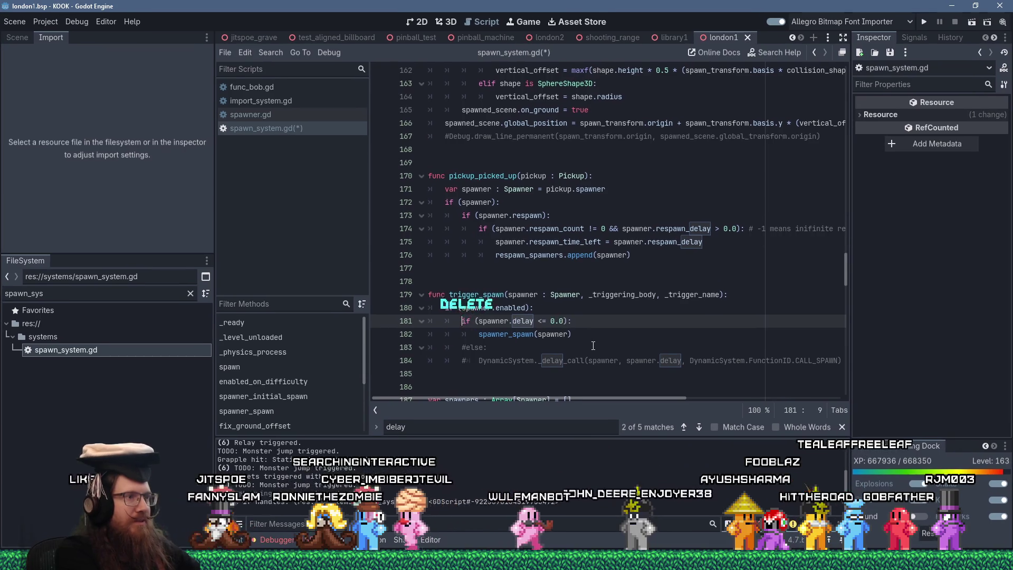
key(Down)
key(Down)
key(Delete)
key(Down)
key(Delete)
Save the script, dismiss the unknown bsp format alert, and return to TrenchBroom.
key(ctrl+s)
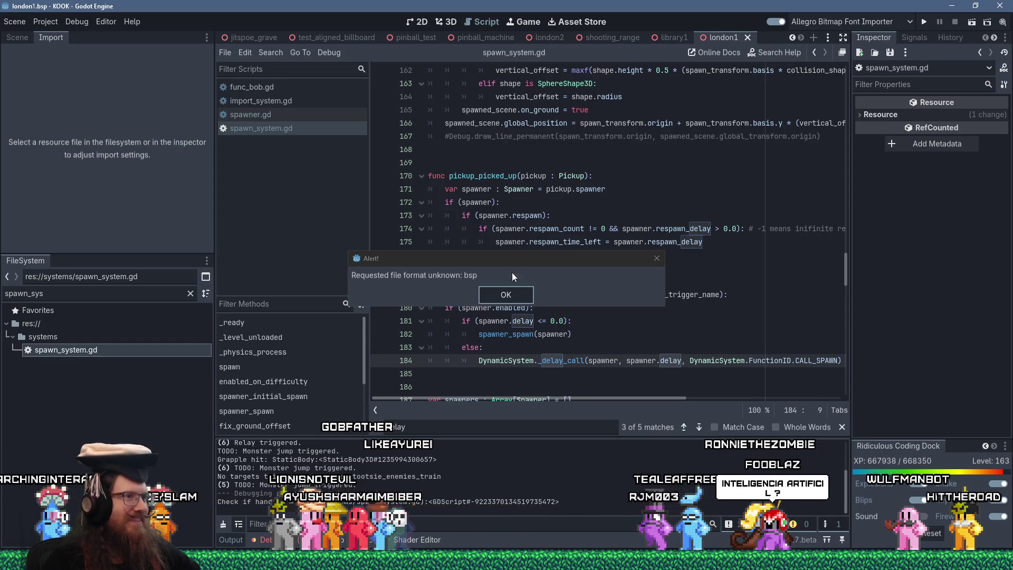
click(523, 290)
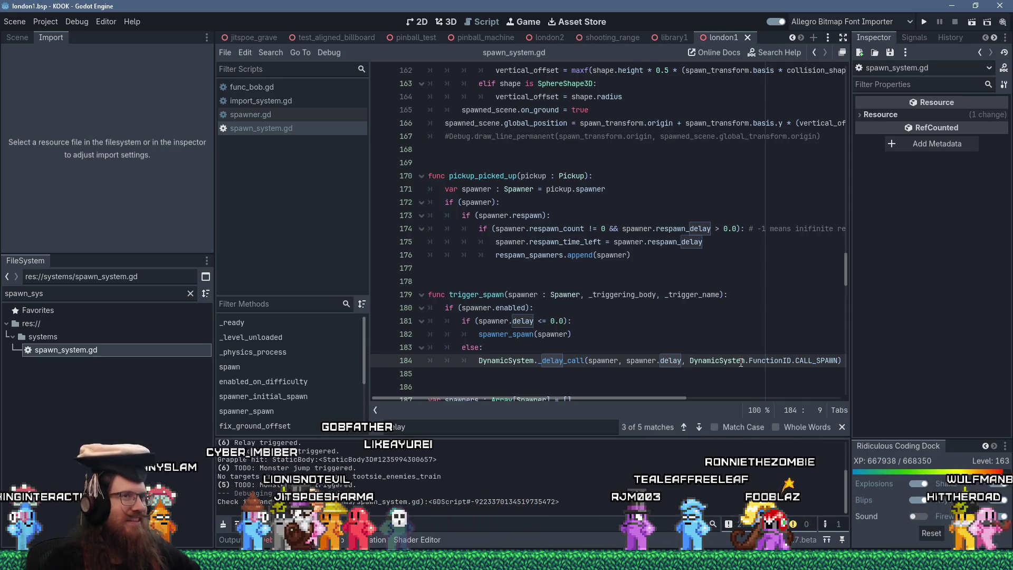
key(alt+Tab)
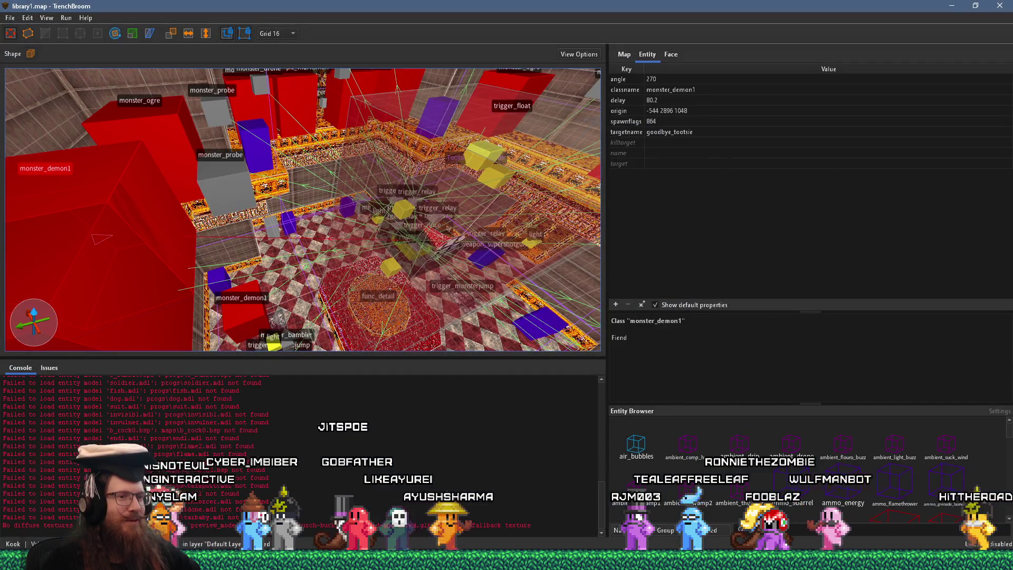
Switch back to the Godot editor to relaunch the KOOK debug build.
key(alt+Tab)
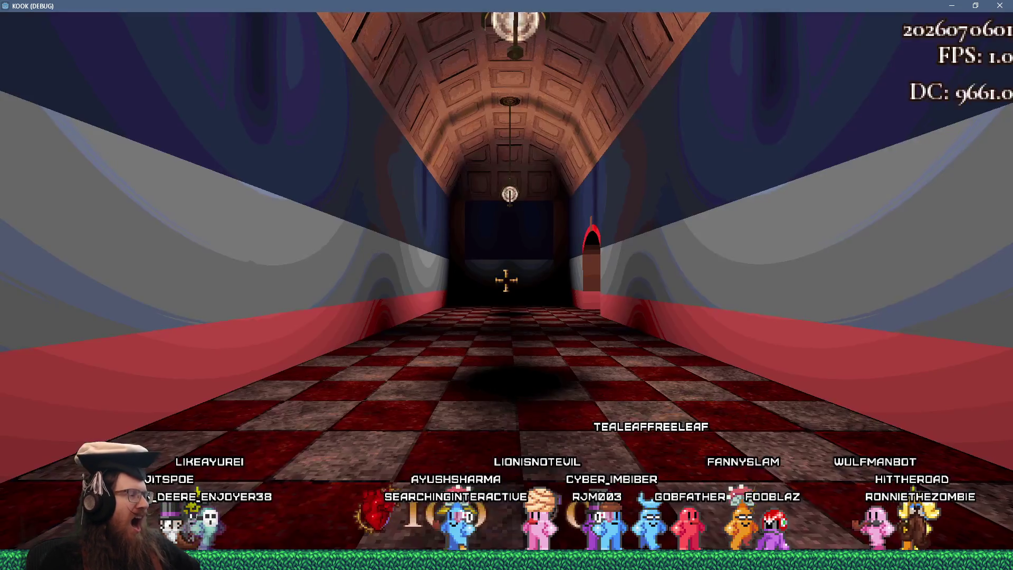
Enable noclip from the console and fly through the walls and bars into the library.
key(grave)
key(grave)
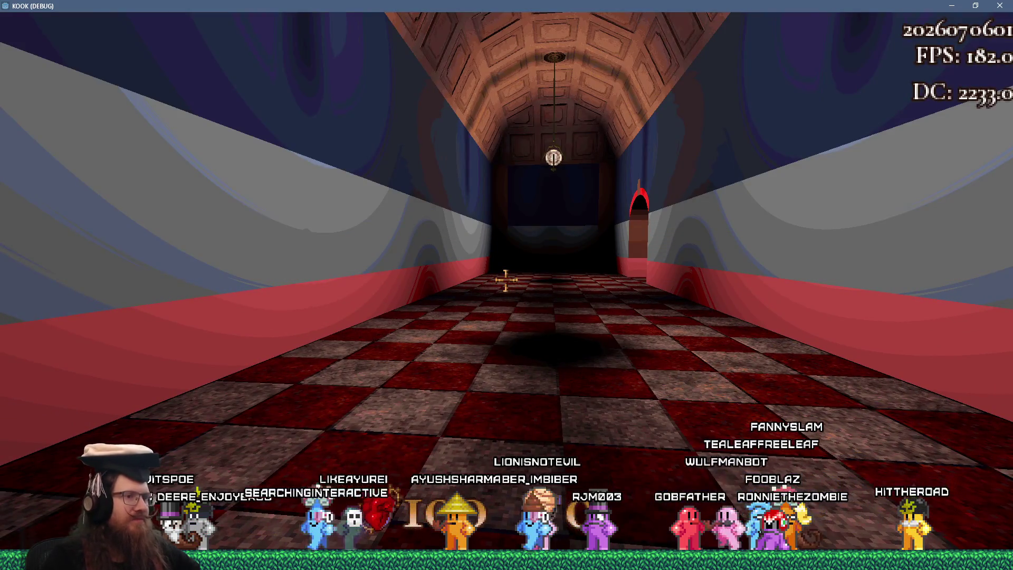
key(grave)
text(clip)
key(Return)
key(grave)
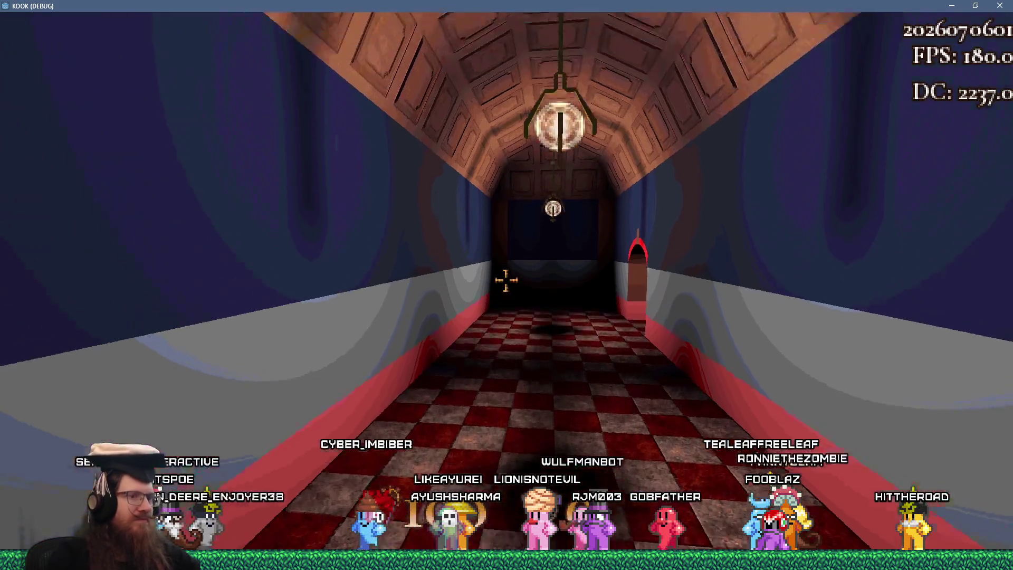
key(w)
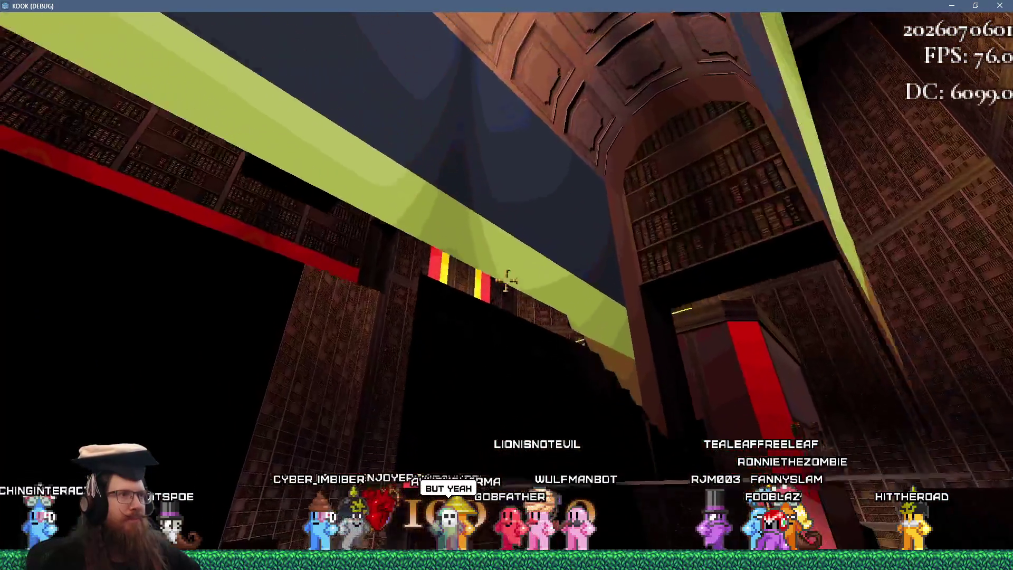
key(w)
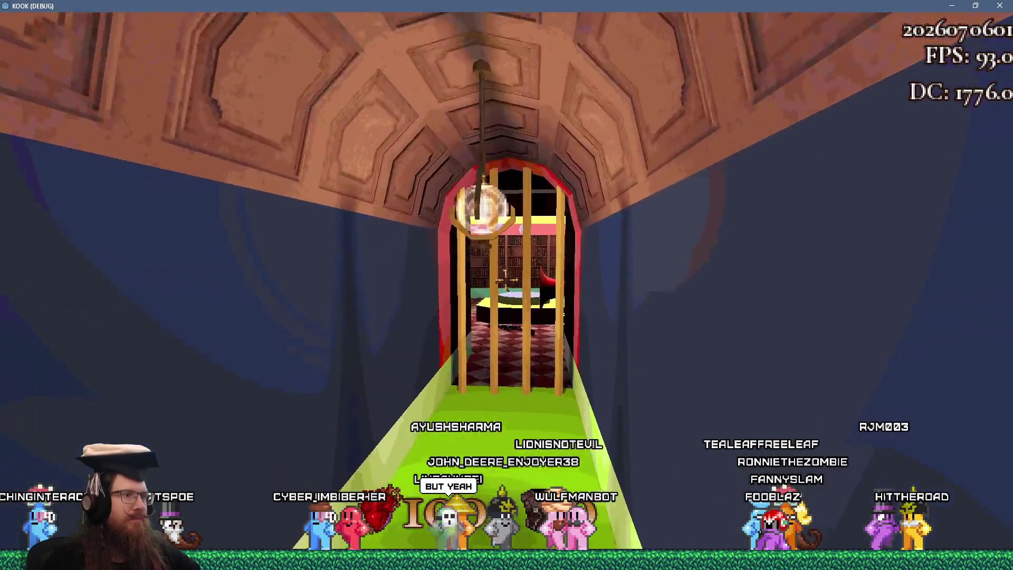
key(w)
Turn noclip back off and pick up the Super Shotgun from the floor.
key(grave)
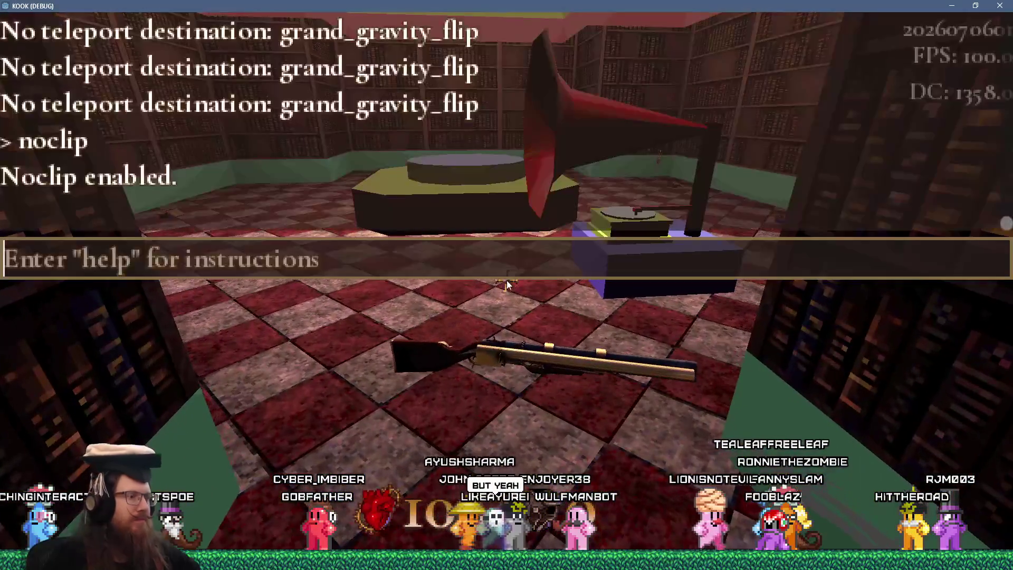
key(Up)
key(Return)
key(grave)
key(w)
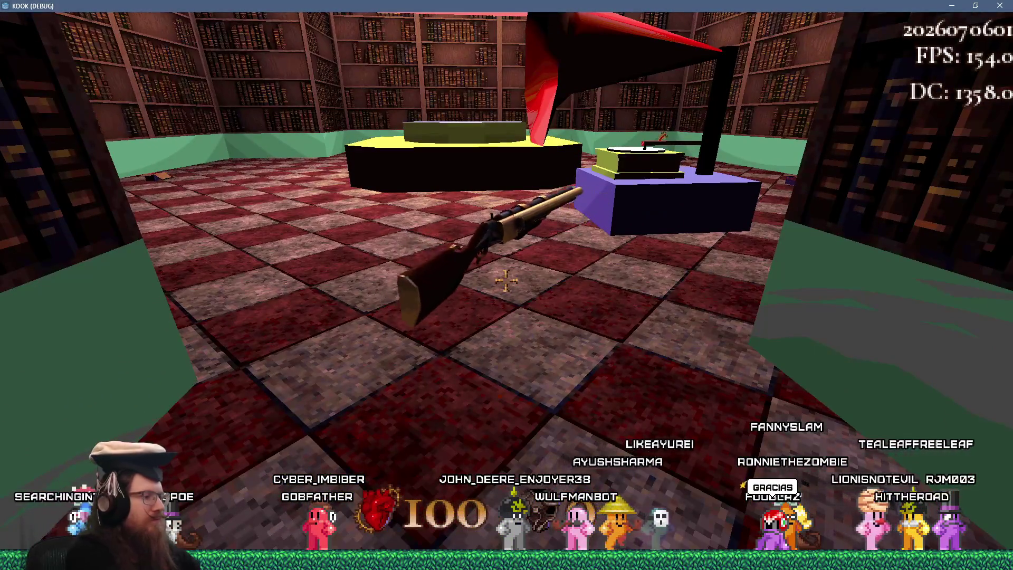
key(w)
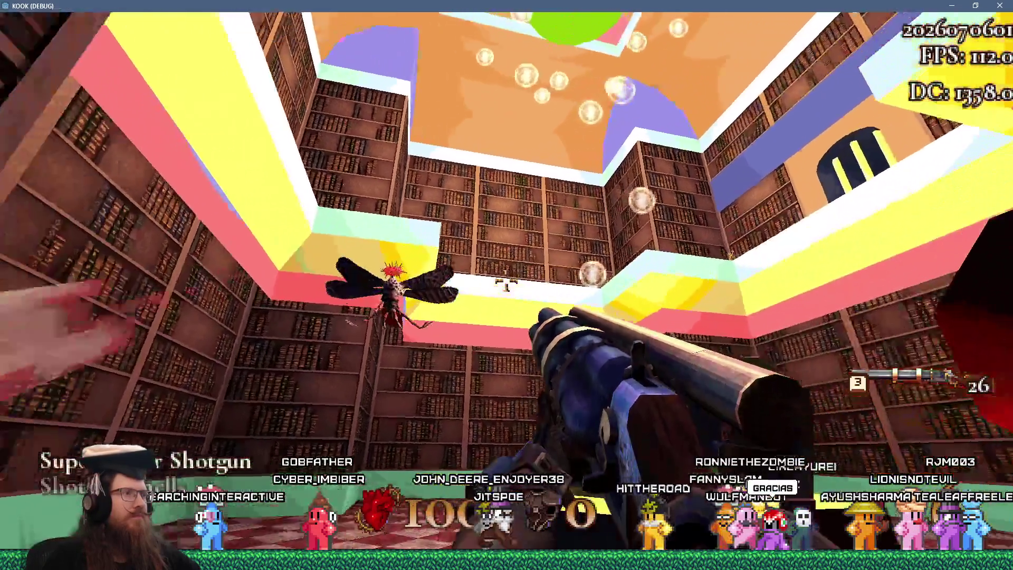
Shoot repeatedly at the mi-go flying near the ceiling and floor.
click(507, 281)
click(506, 281)
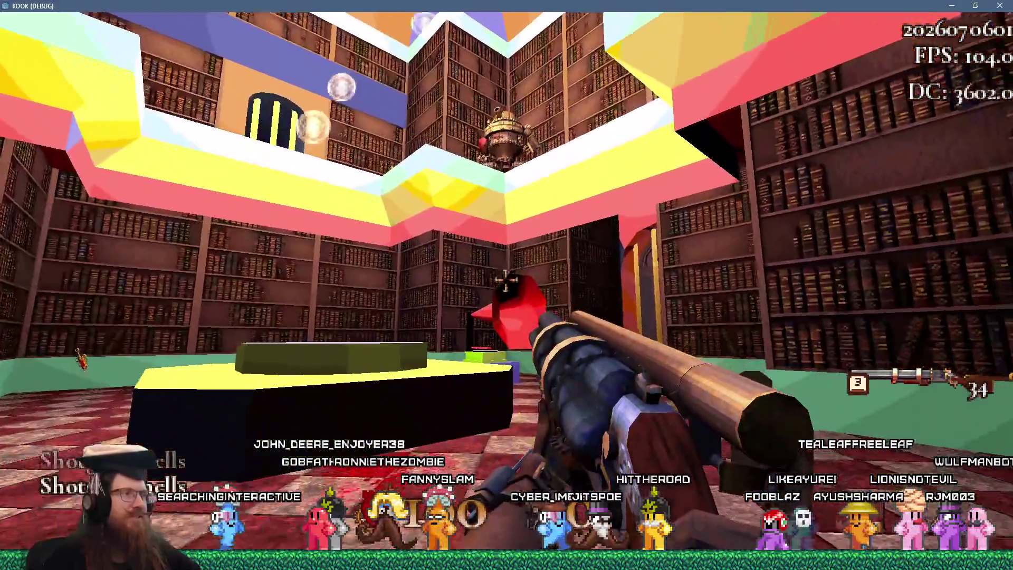
click(507, 281)
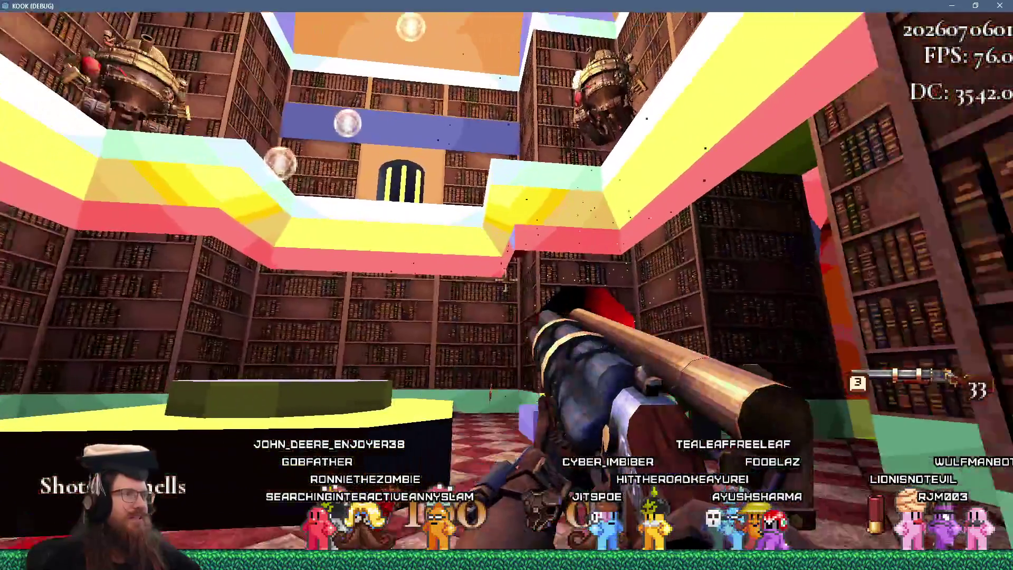
click(507, 281)
click(506, 281)
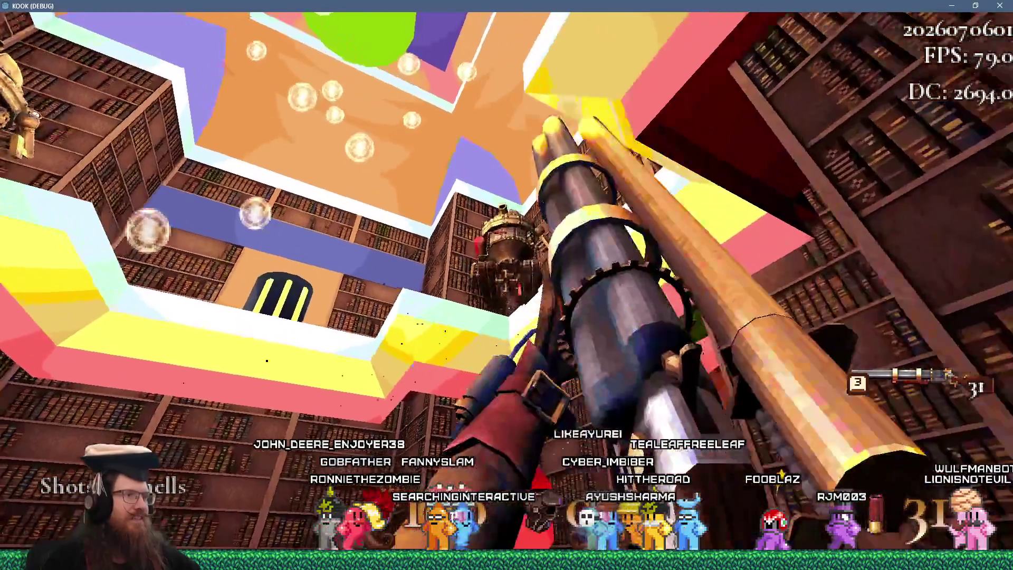
click(507, 281)
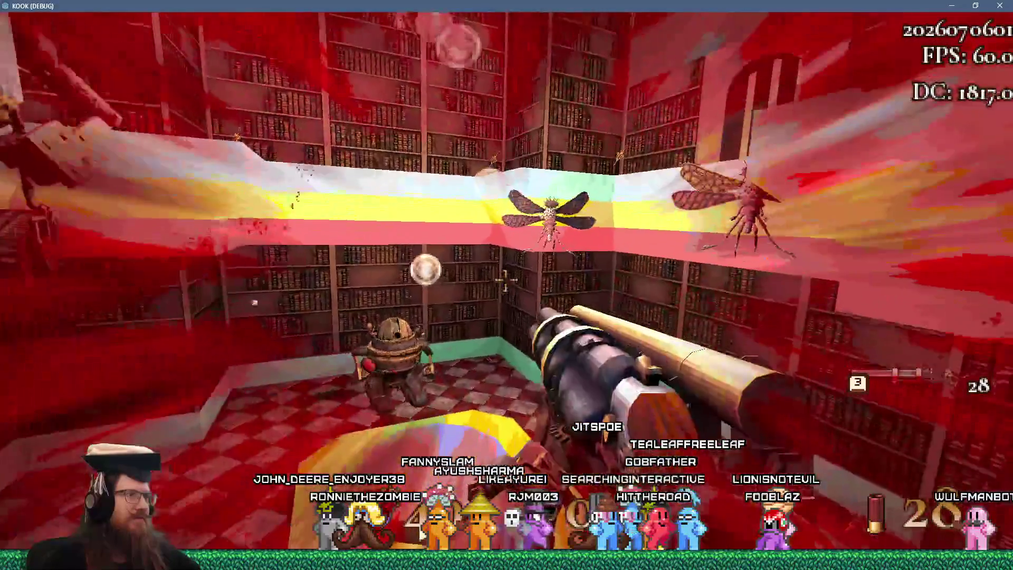
click(507, 281)
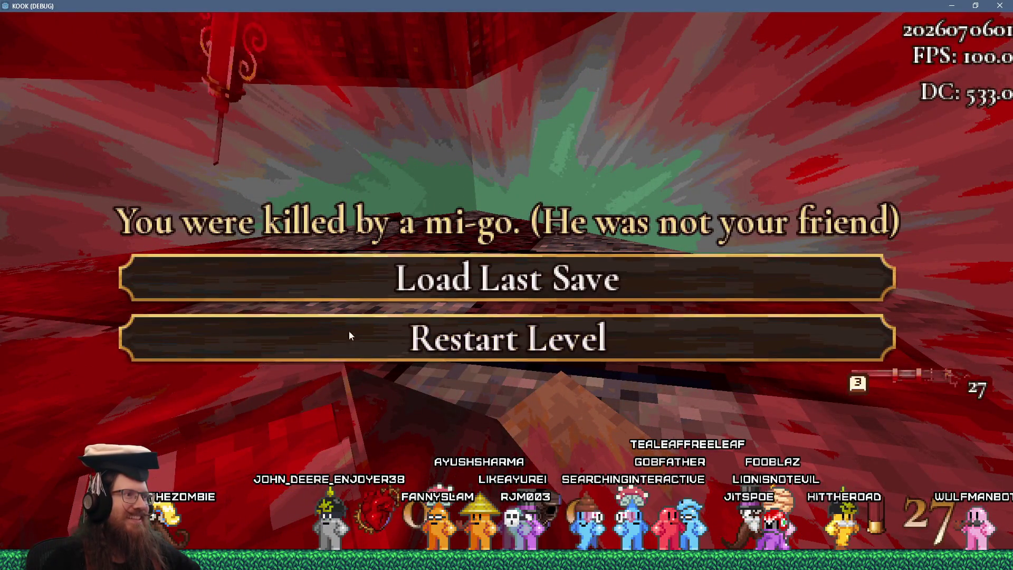
Restart after dying, load the quick save, enable god mode, and equip the Super Shotgun.
click(424, 349)
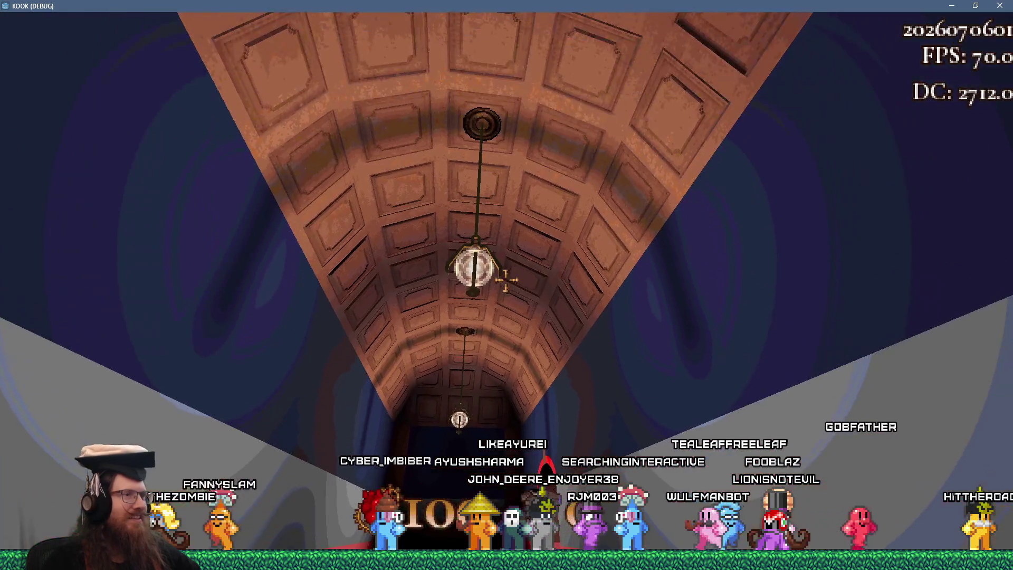
key(F9)
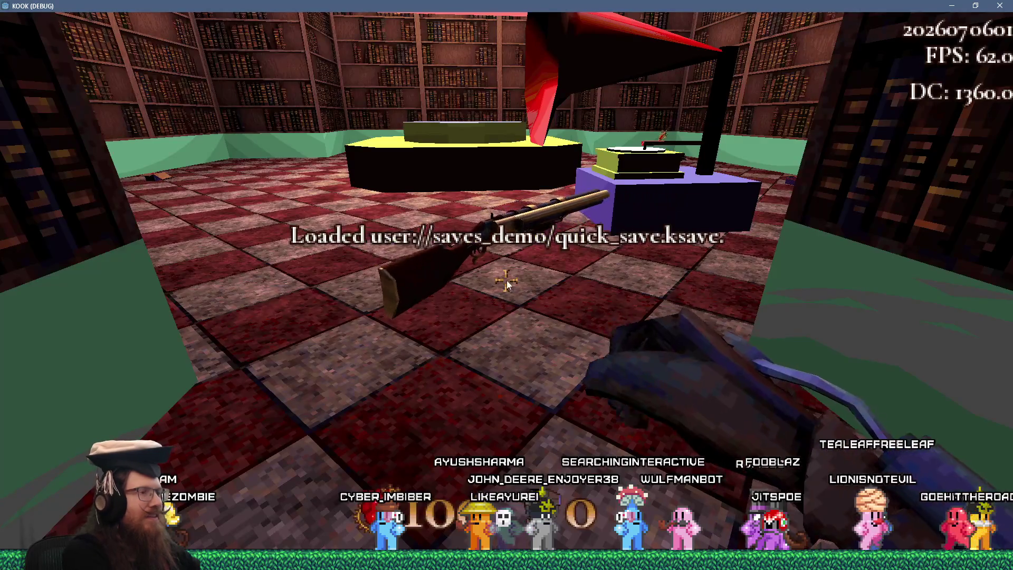
key(grave)
text(god)
key(Return)
key(3)
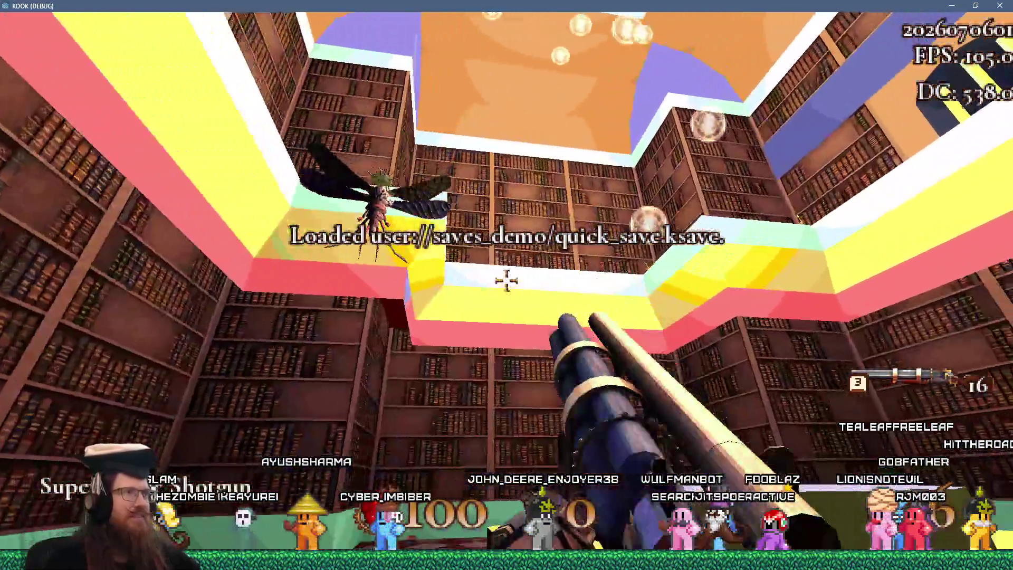
Shoot the mi-go, collect health and shells, rise through the ceiling opening, and melee a mosquito.
click(507, 281)
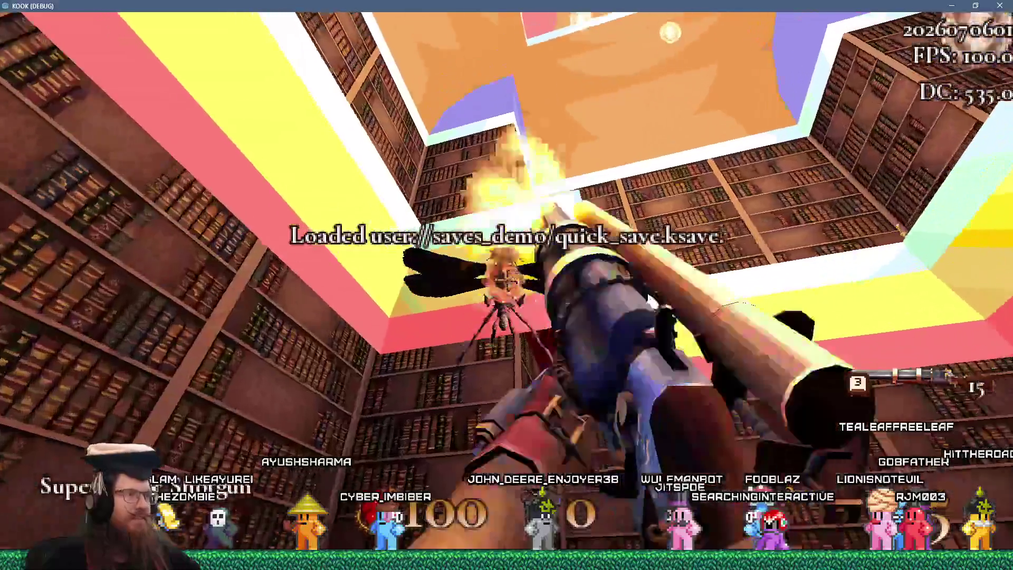
key(s)
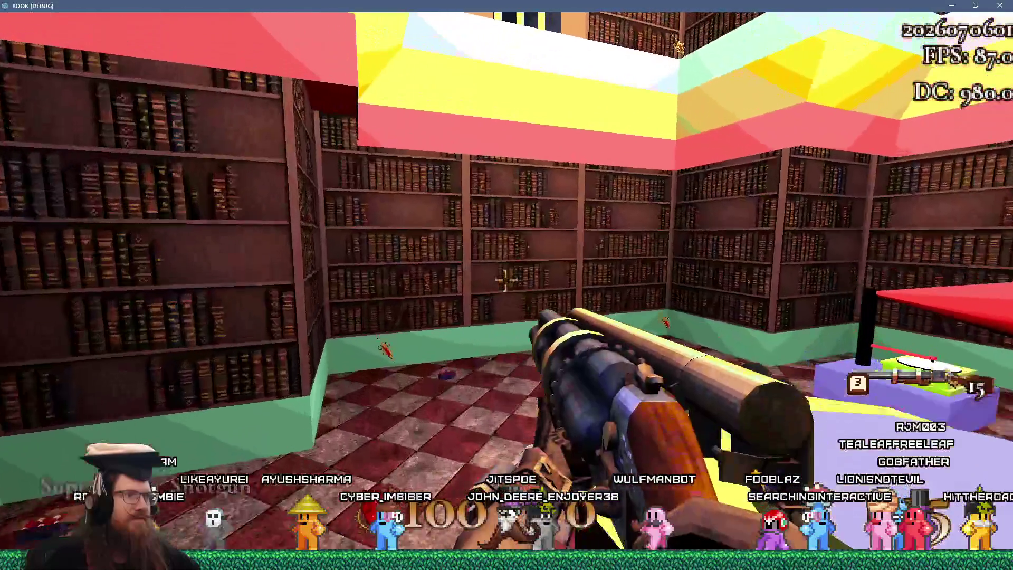
key(w)
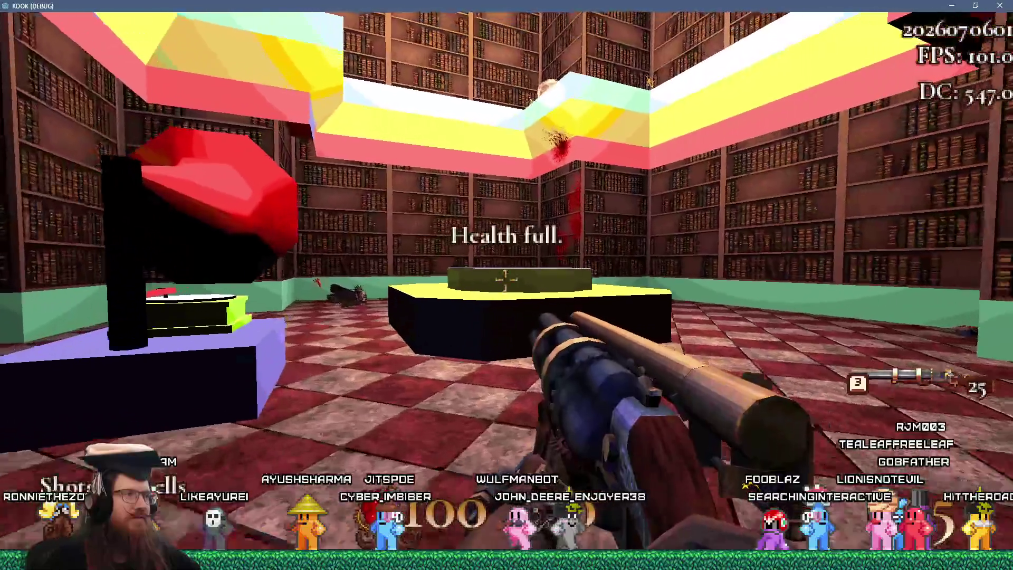
key(w)
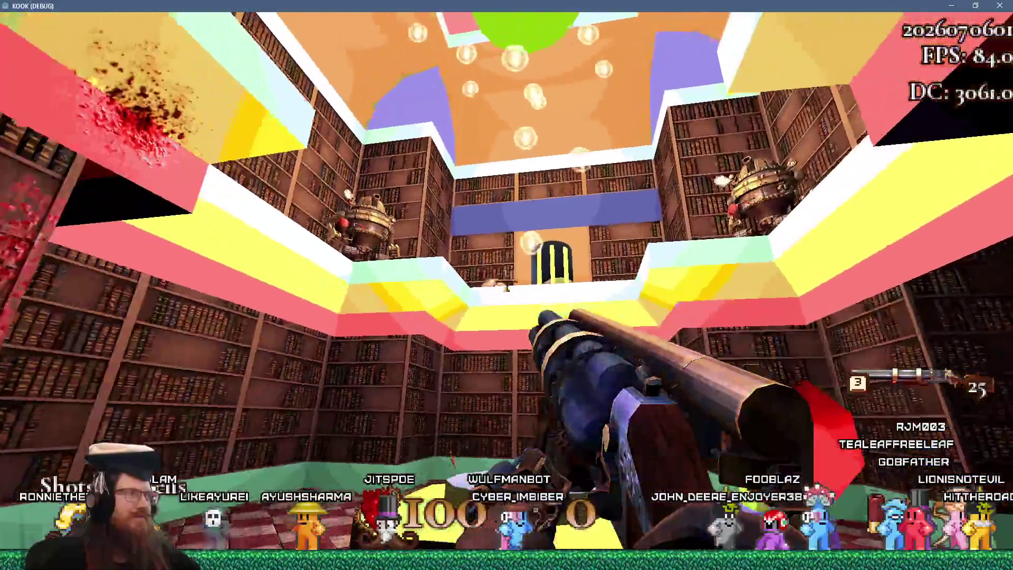
key(w)
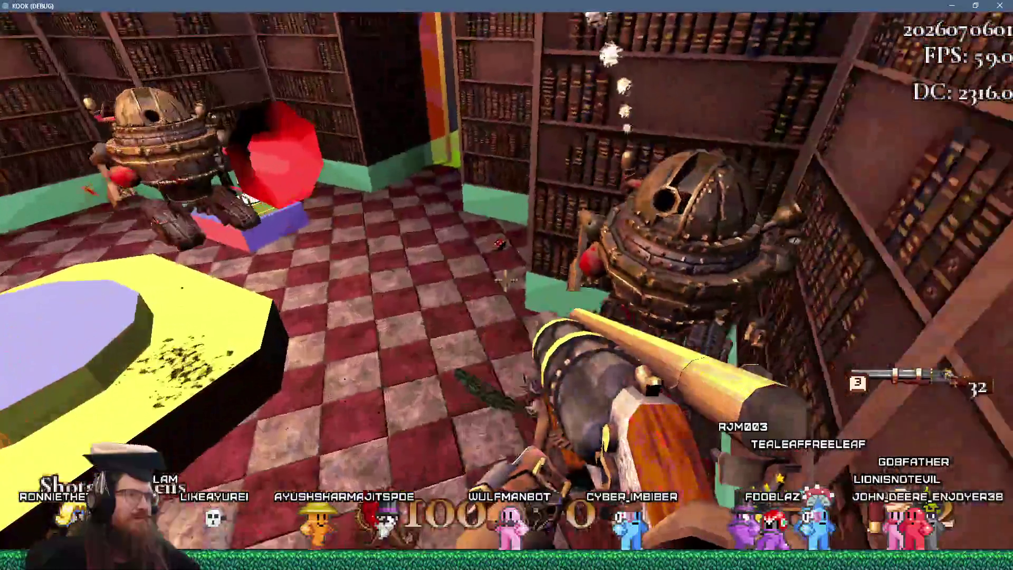
click(506, 280)
key(space)
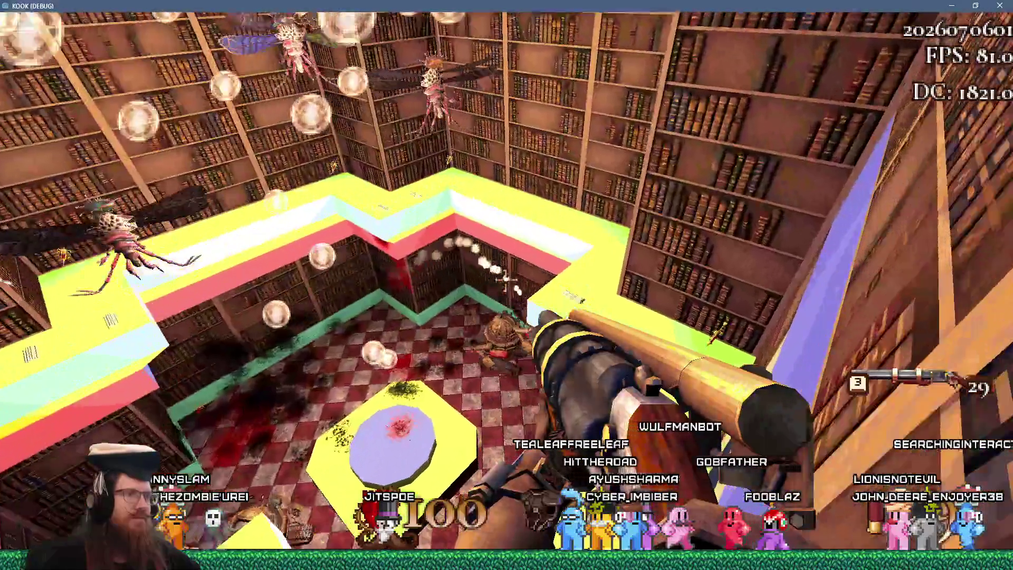
key(f)
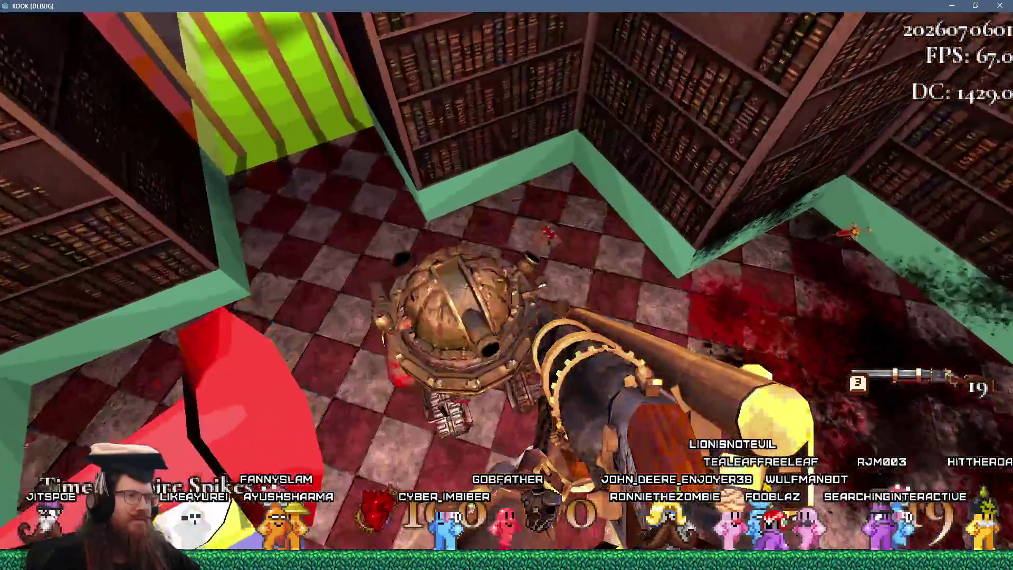
Shoot down the mosquitoes swarming the library ceiling and bookshelves.
click(506, 283)
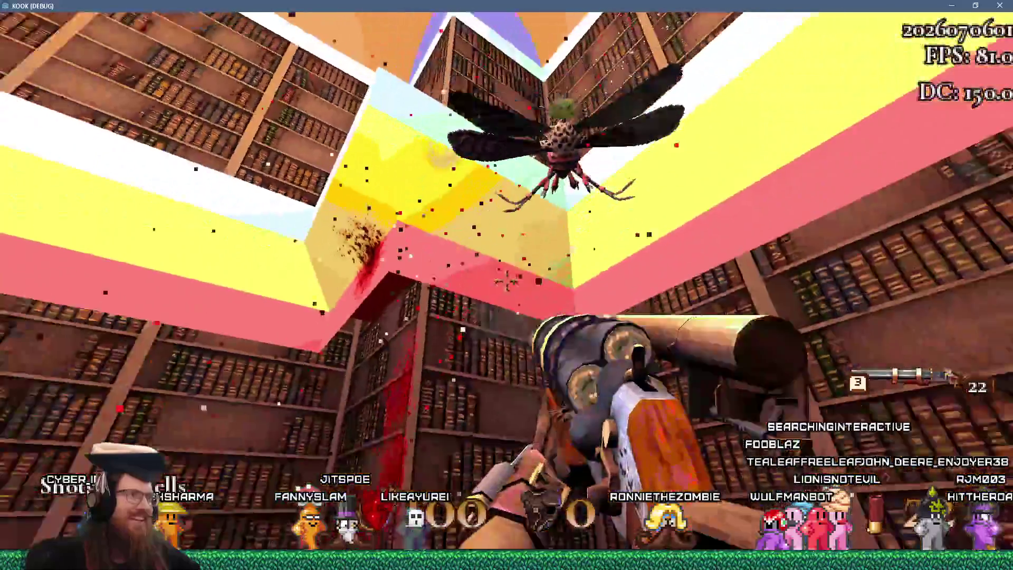
click(505, 282)
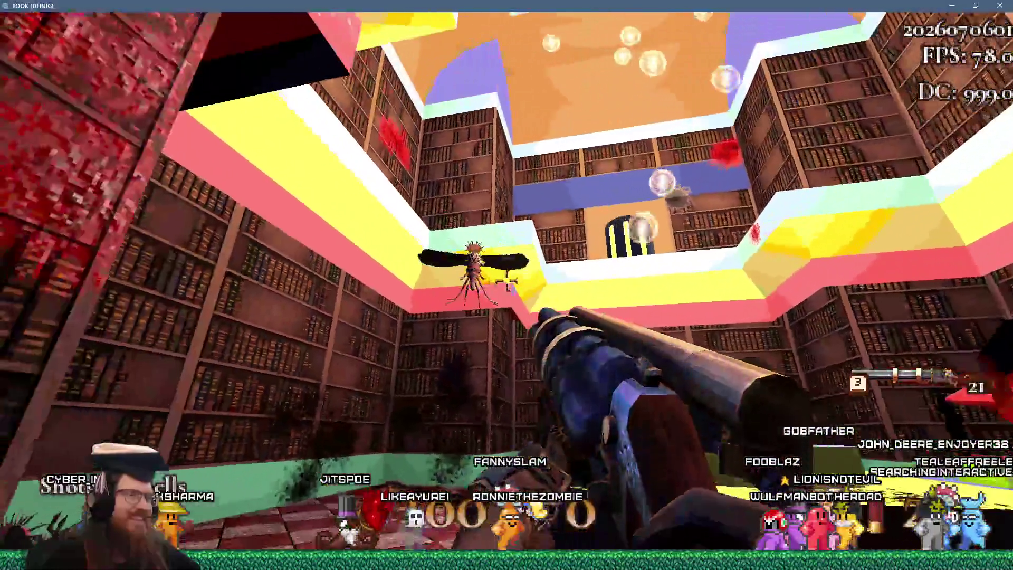
click(505, 282)
click(505, 282)
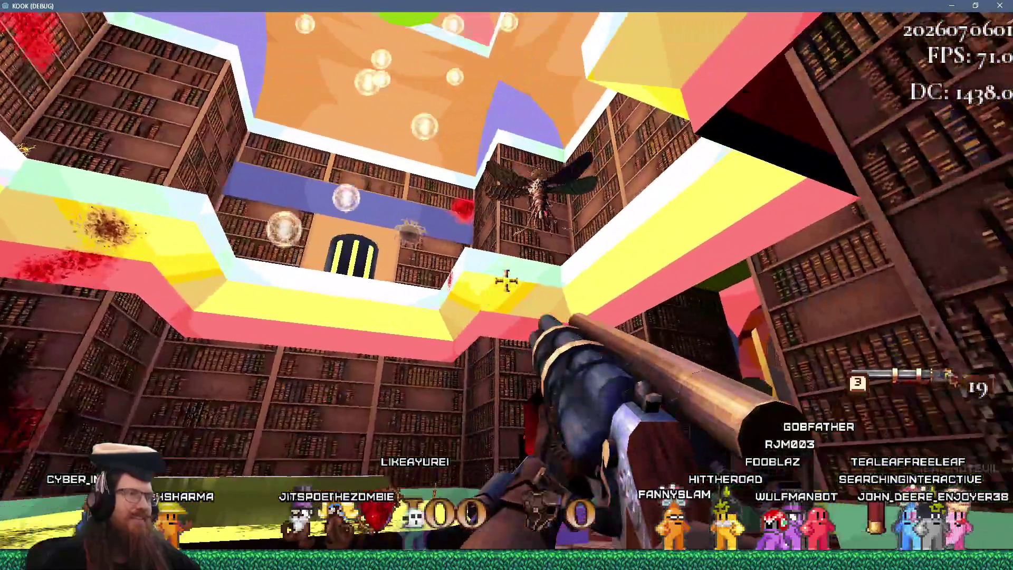
click(505, 283)
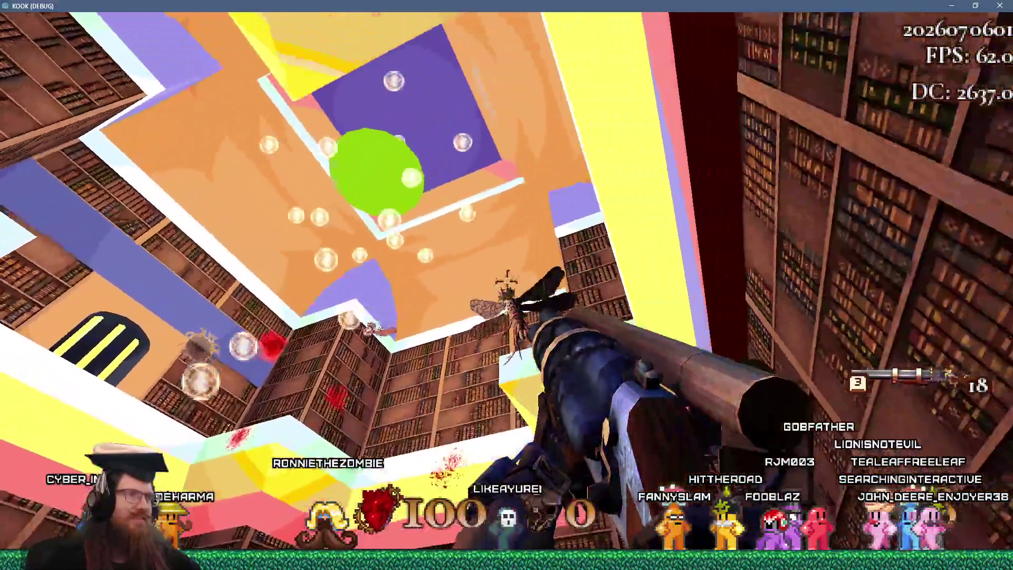
click(505, 282)
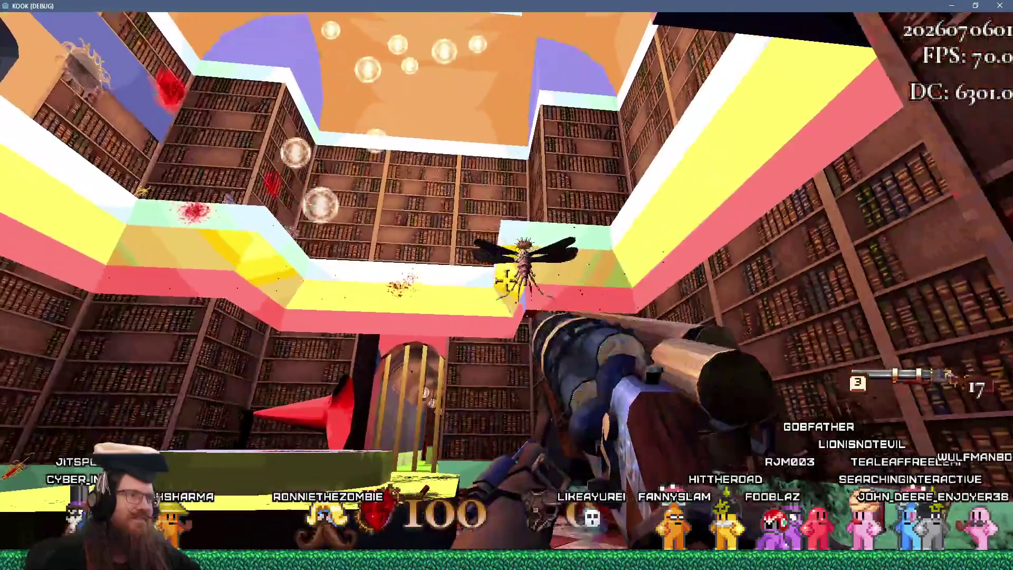
click(505, 282)
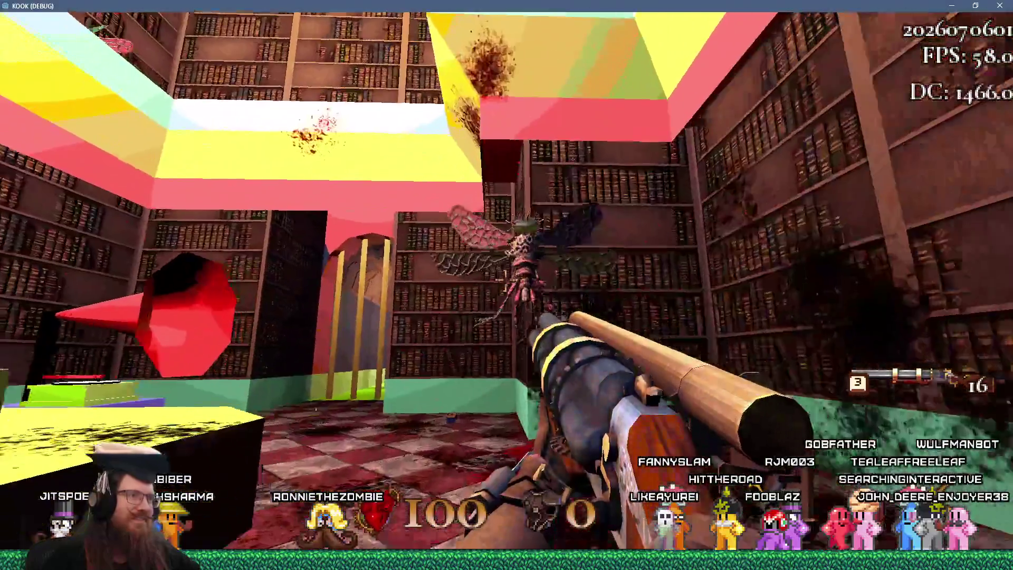
click(505, 282)
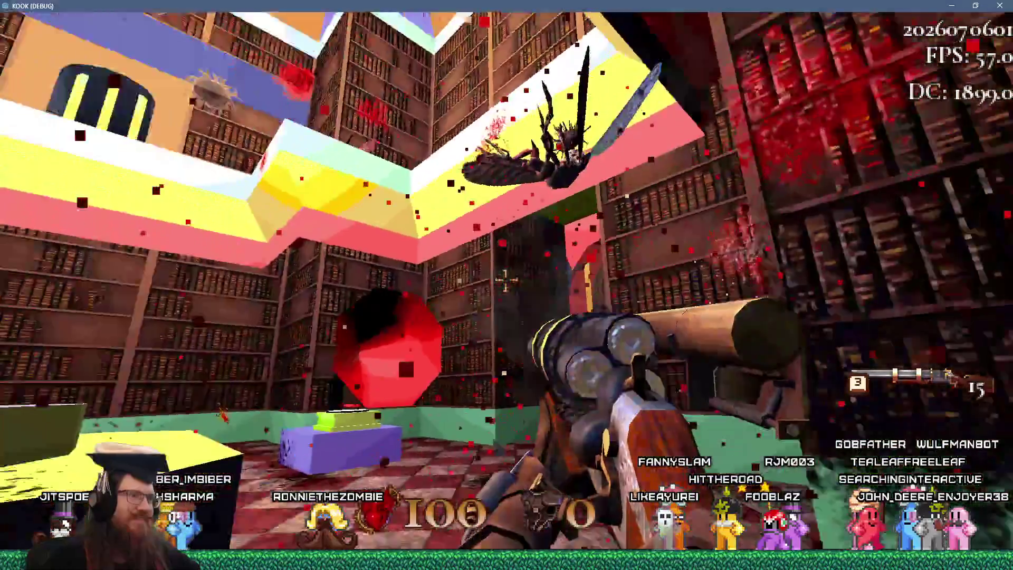
click(505, 283)
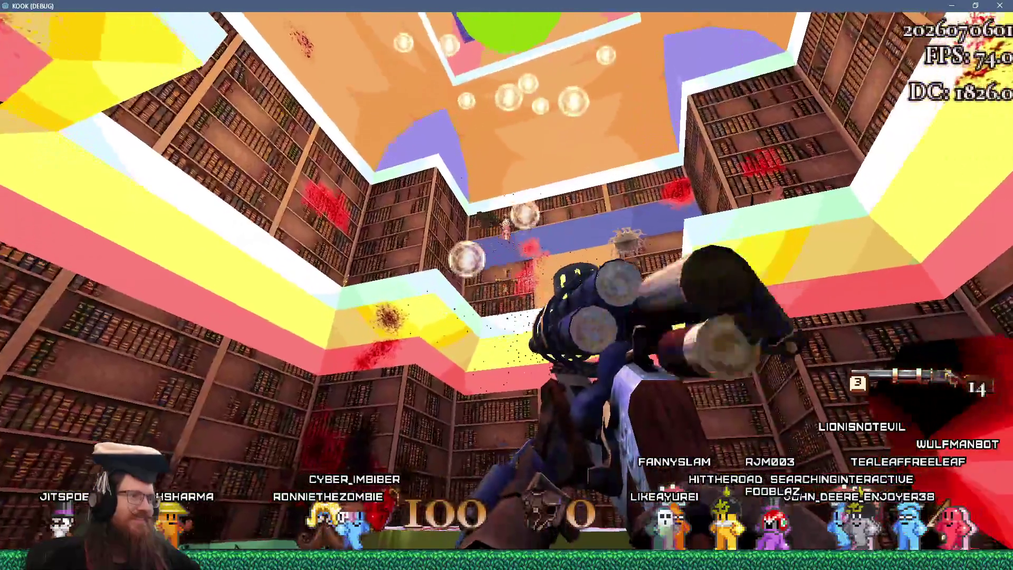
click(505, 282)
click(505, 283)
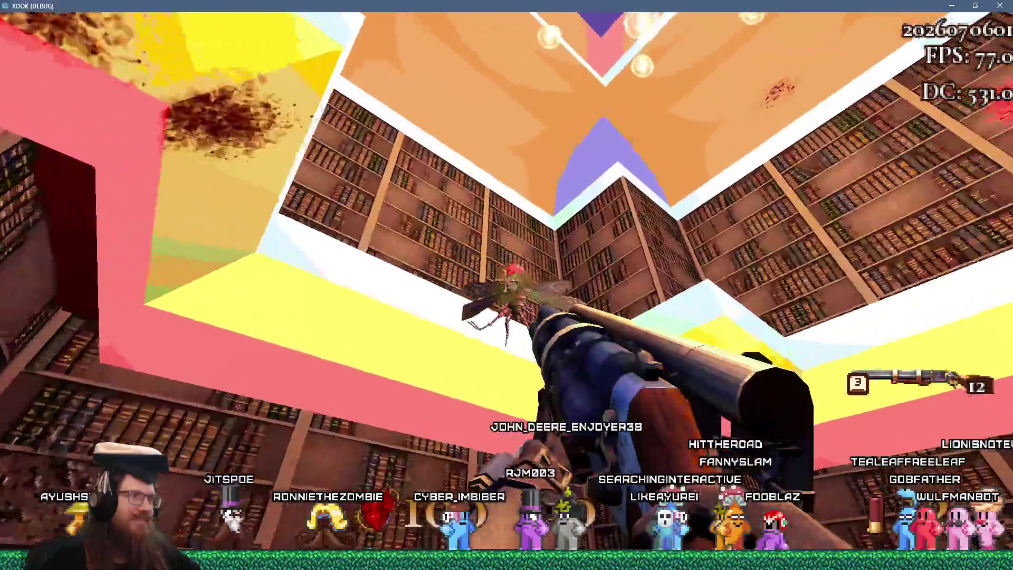
click(505, 283)
click(505, 282)
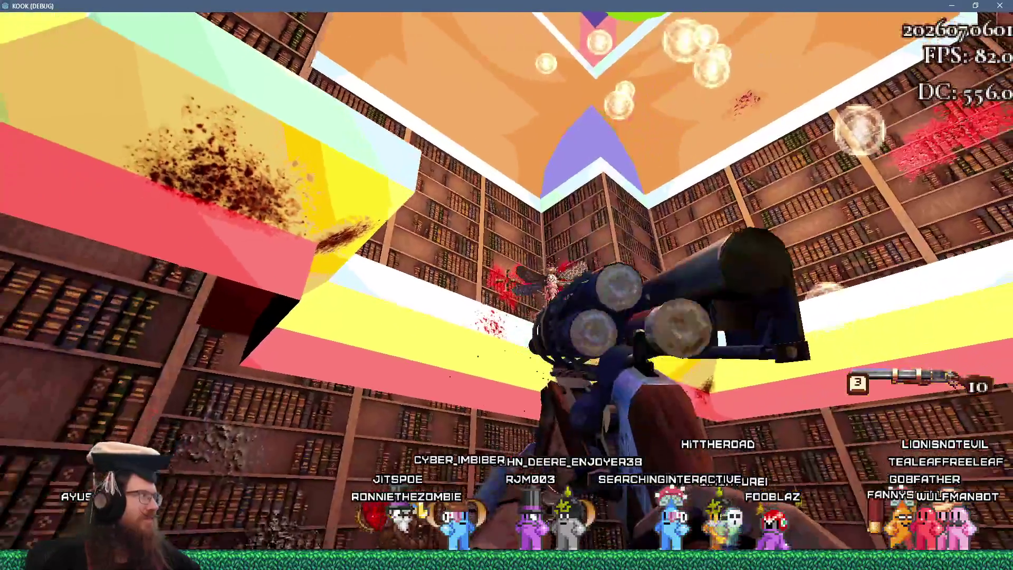
Briefly switch windows, return to fire at the ceiling, then open the debug console.
key(alt+Tab)
key(alt+Tab)
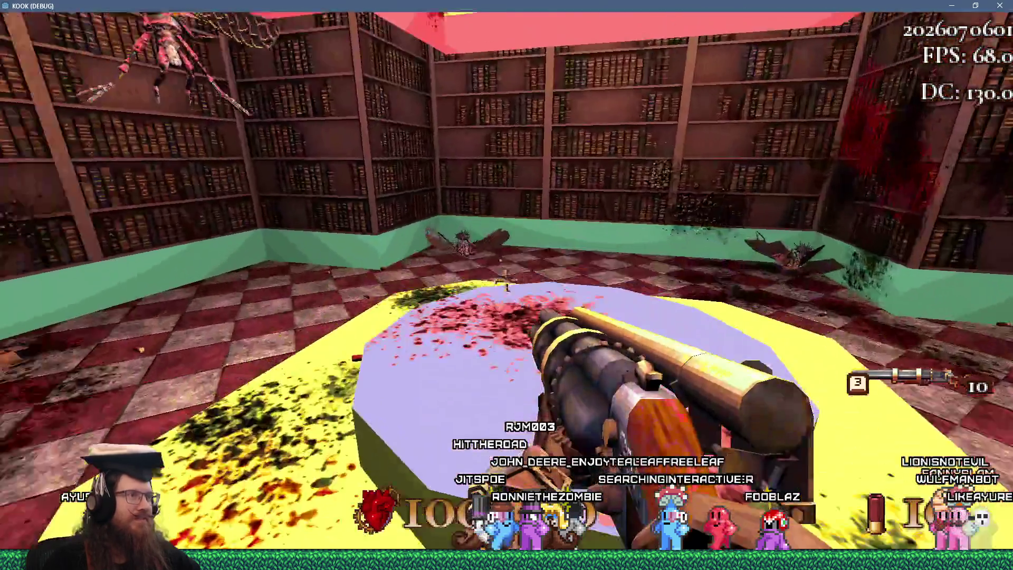
click(505, 282)
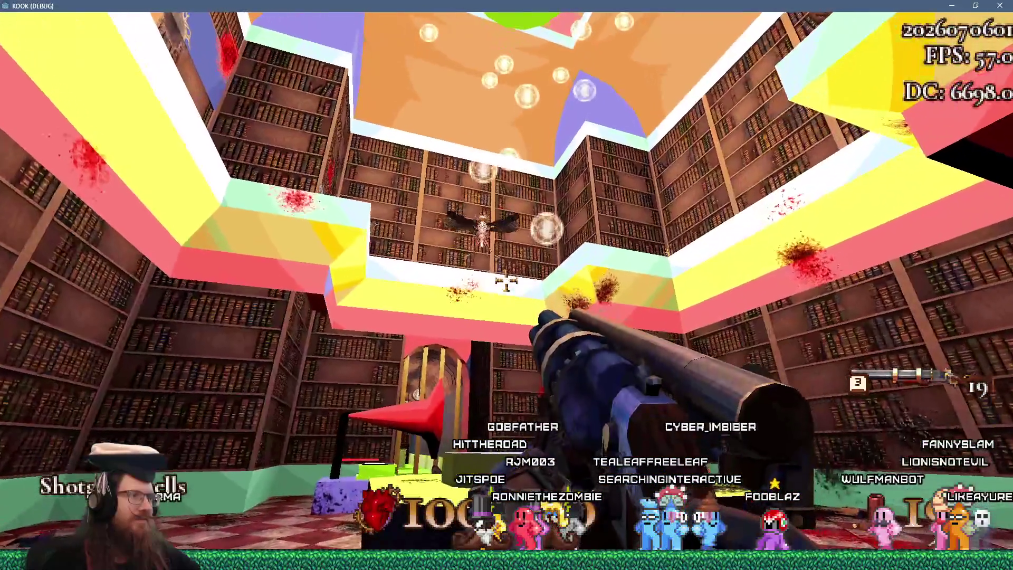
key(grave)
text(god)
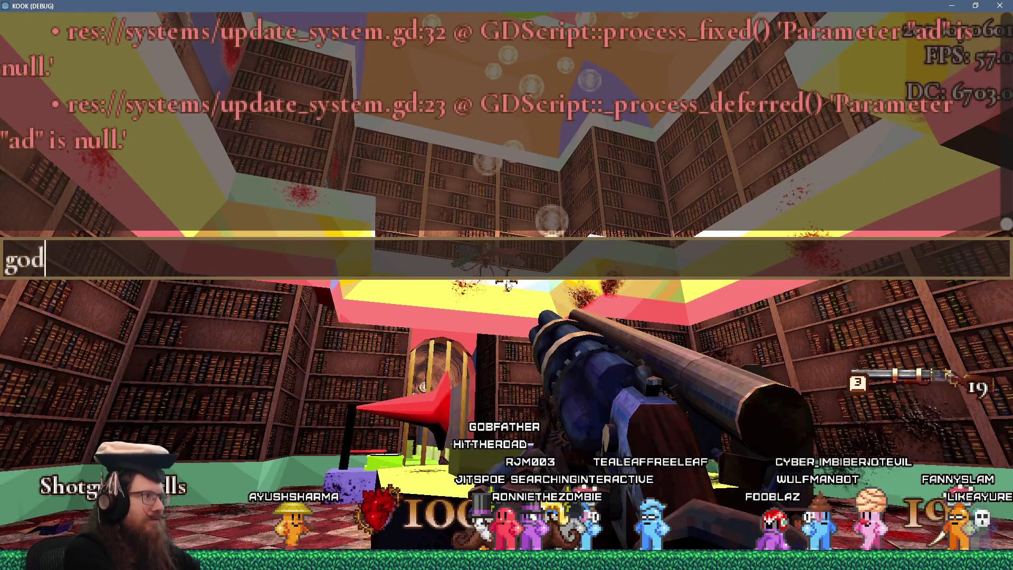
Run the god command, then shoot the flying insects and enemies on the floor.
key(Return)
key(w)
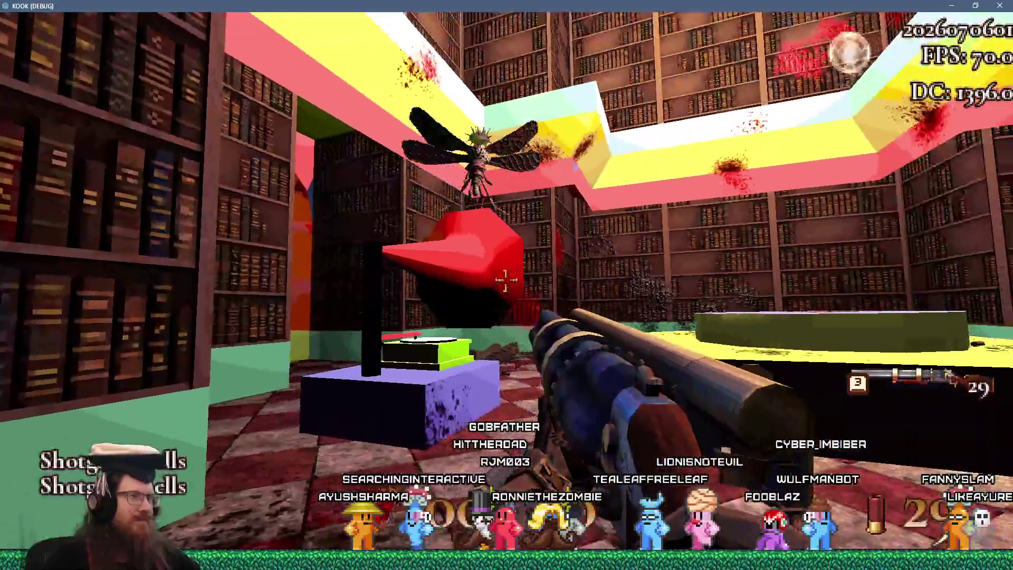
click(505, 280)
click(505, 281)
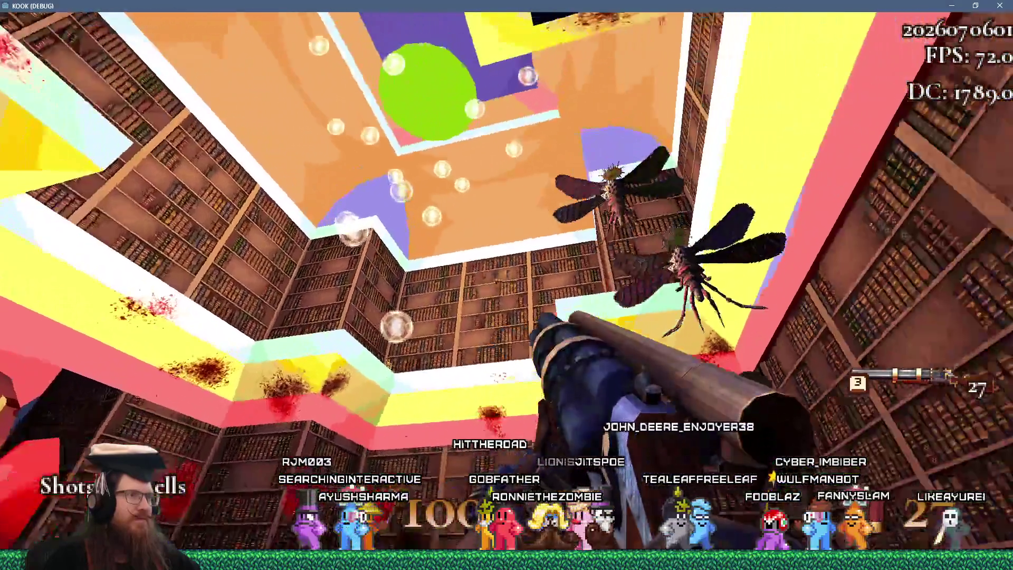
click(507, 285)
click(506, 285)
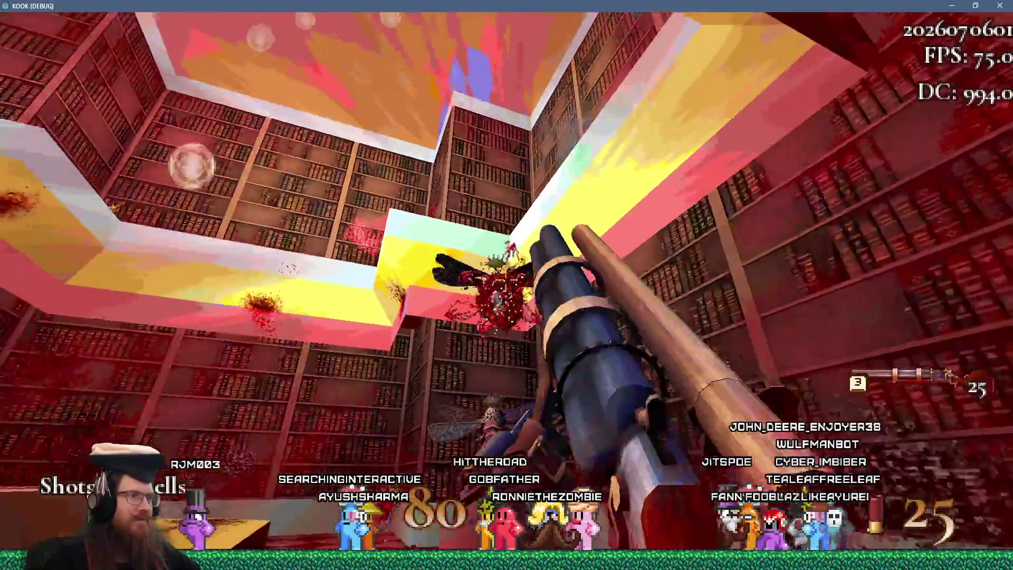
click(507, 285)
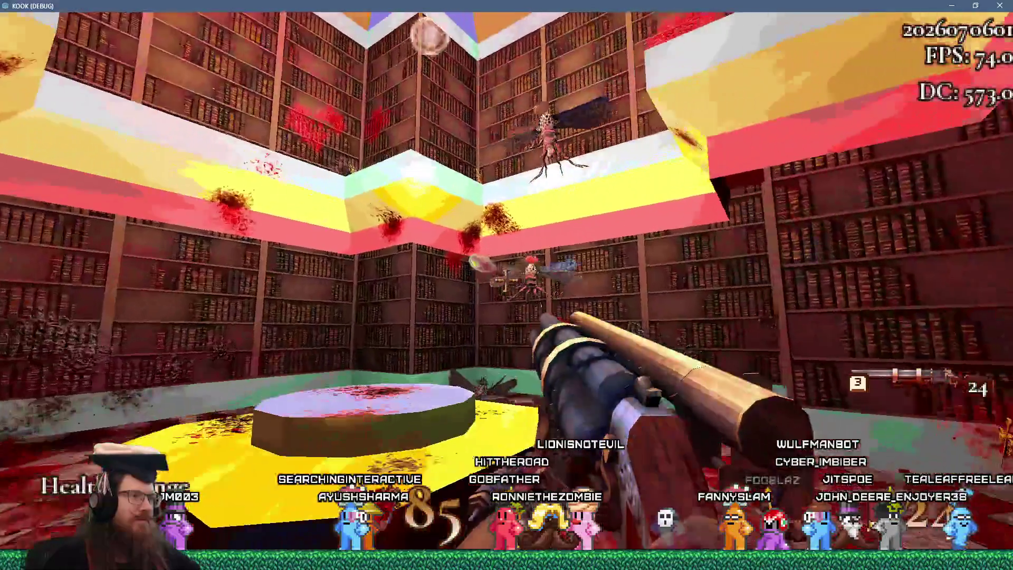
click(506, 285)
click(507, 285)
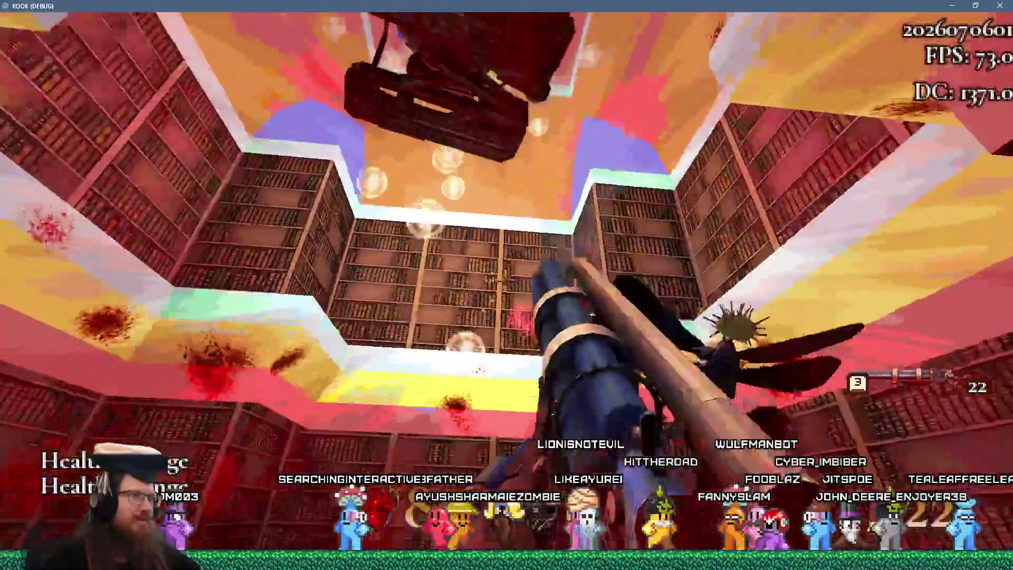
click(507, 285)
click(507, 285)
click(507, 285)
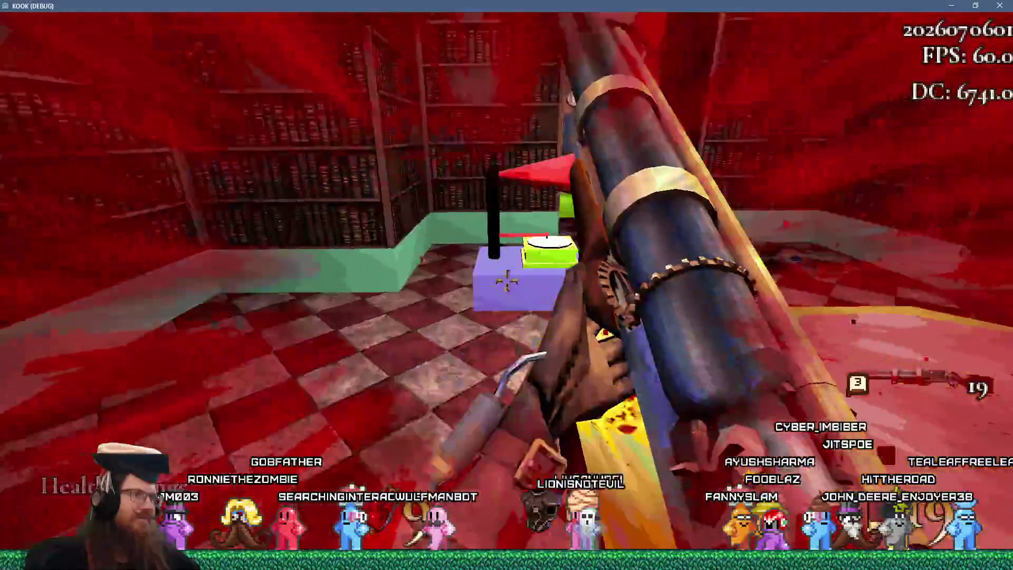
Collect shells, shoot the hanging machine, grab two Health Syringes on the ledges, and drop into the library.
key(grave)
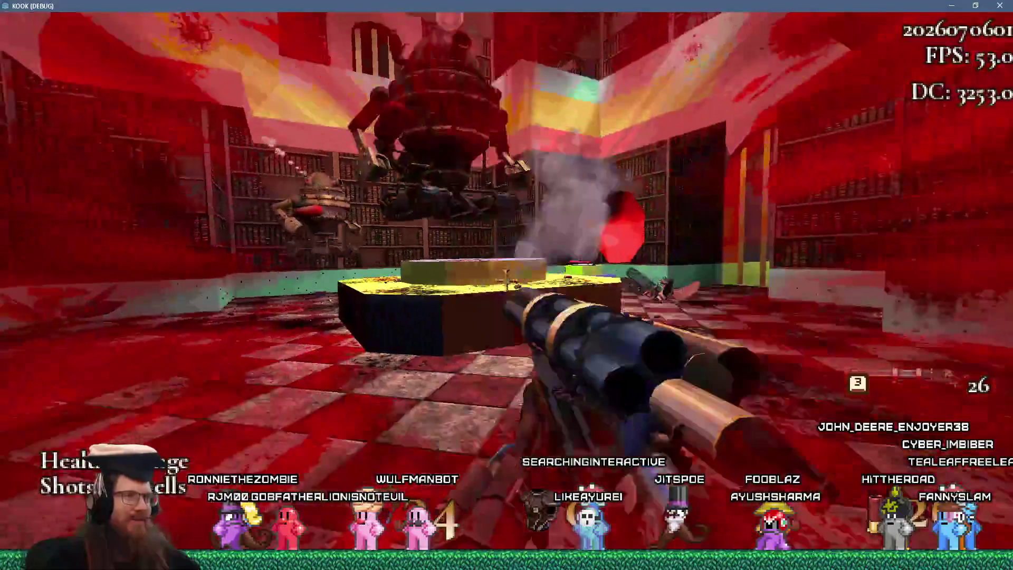
key(w)
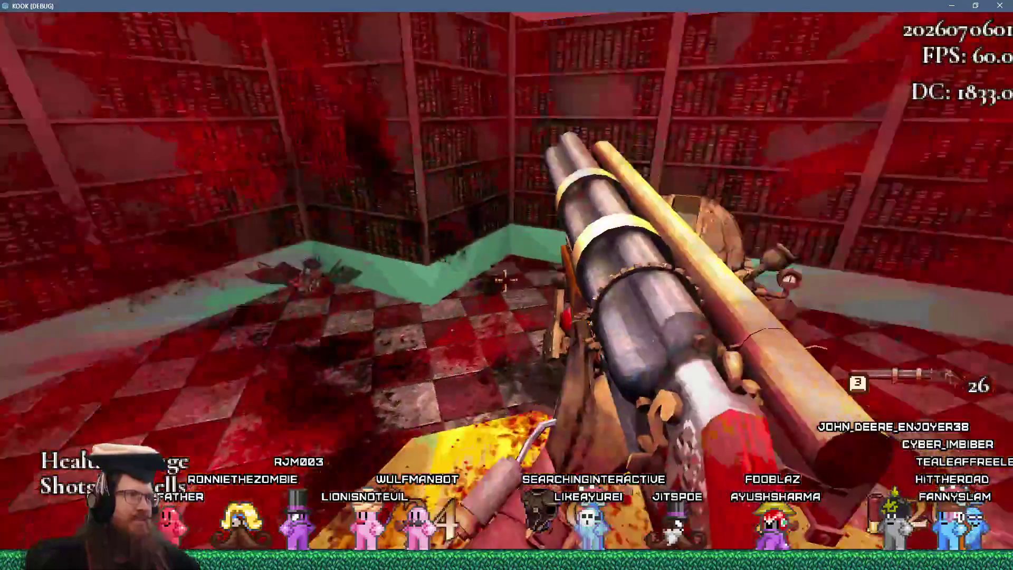
key(w)
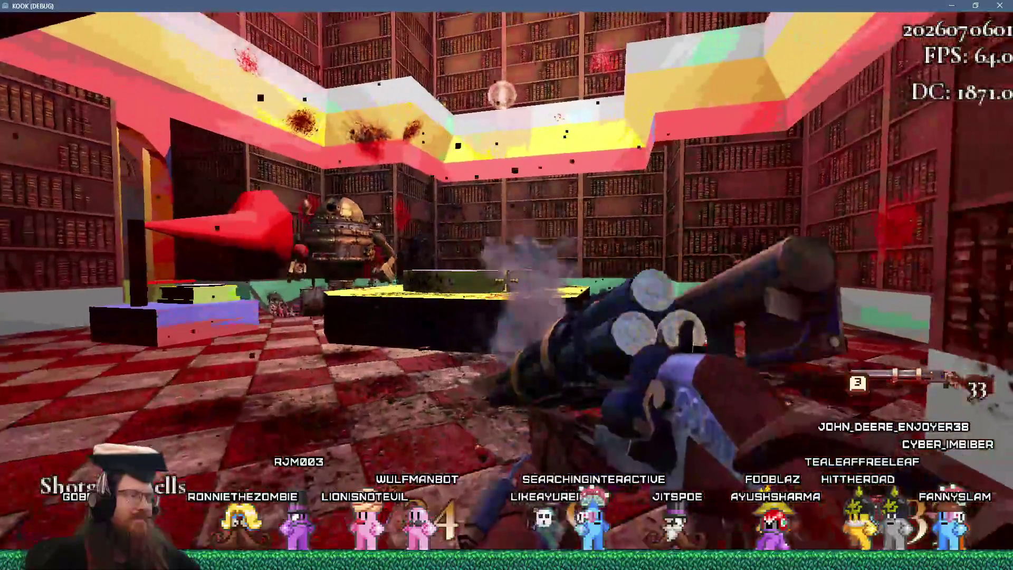
key(w)
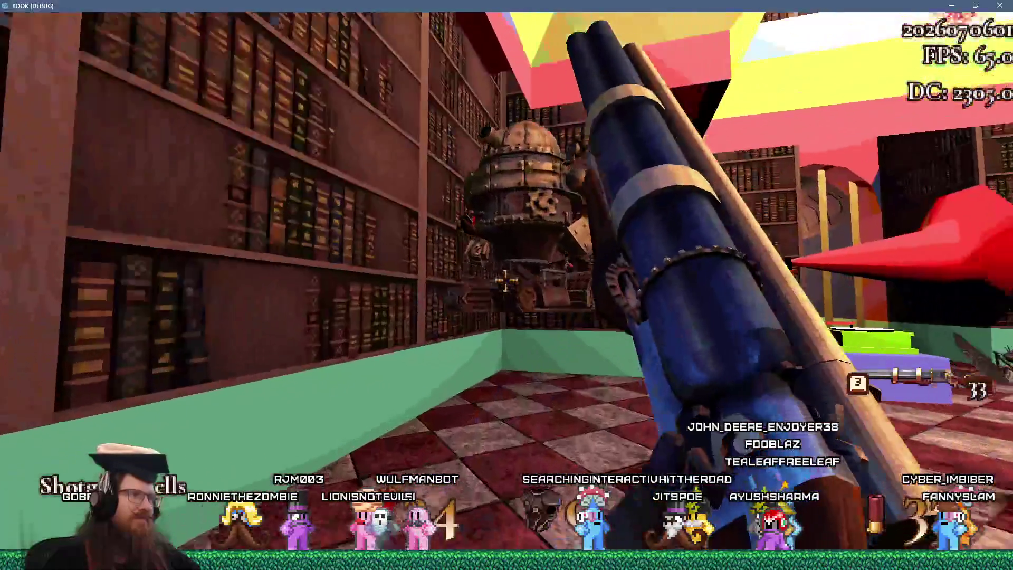
click(505, 282)
key(w)
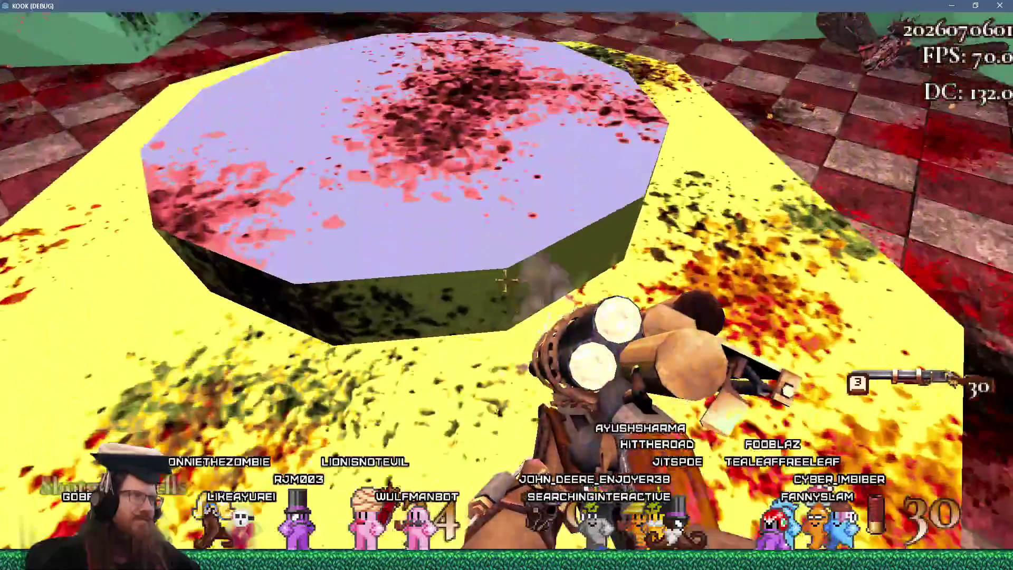
key(w)
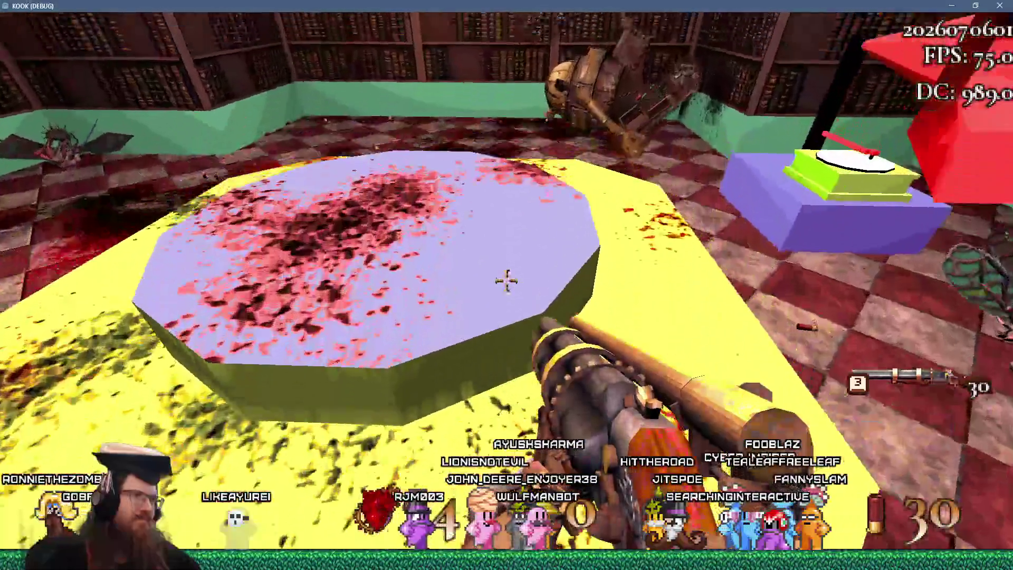
key(w)
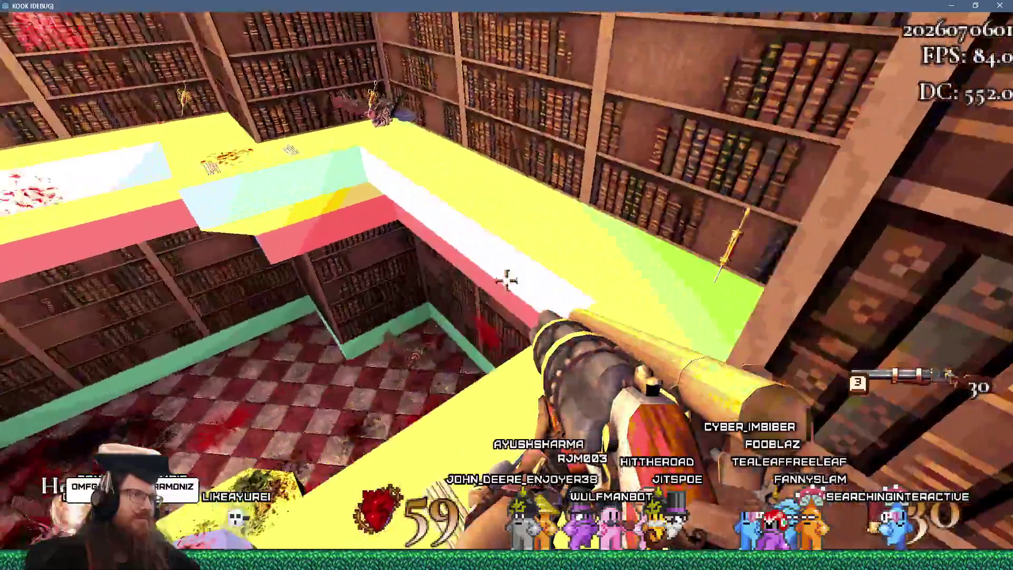
key(w)
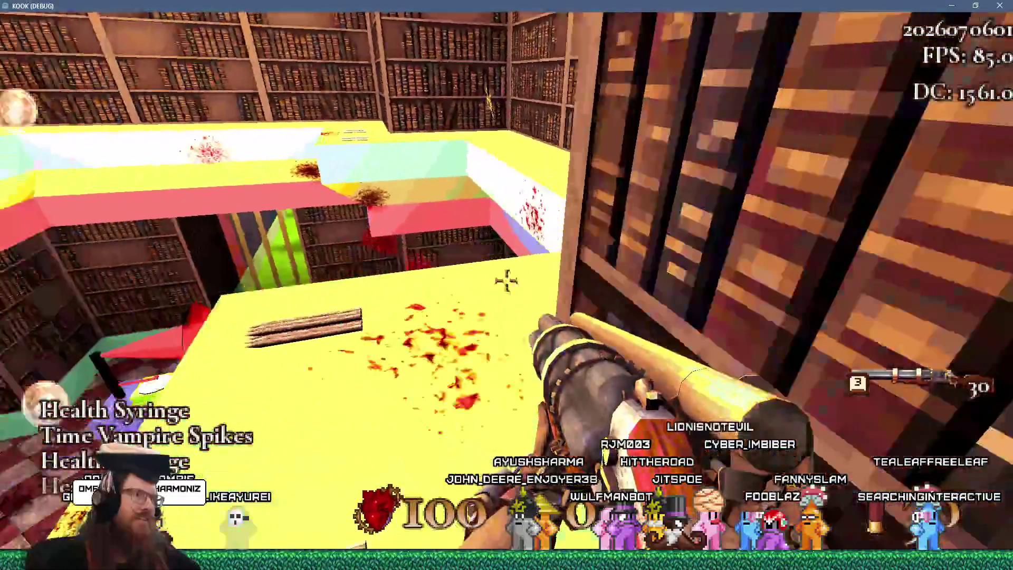
key(w)
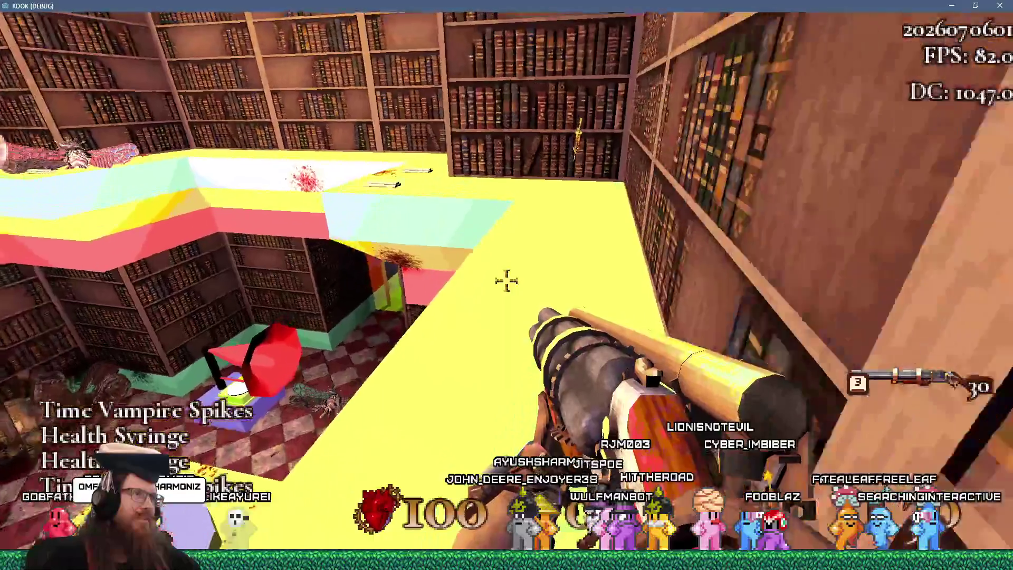
key(w)
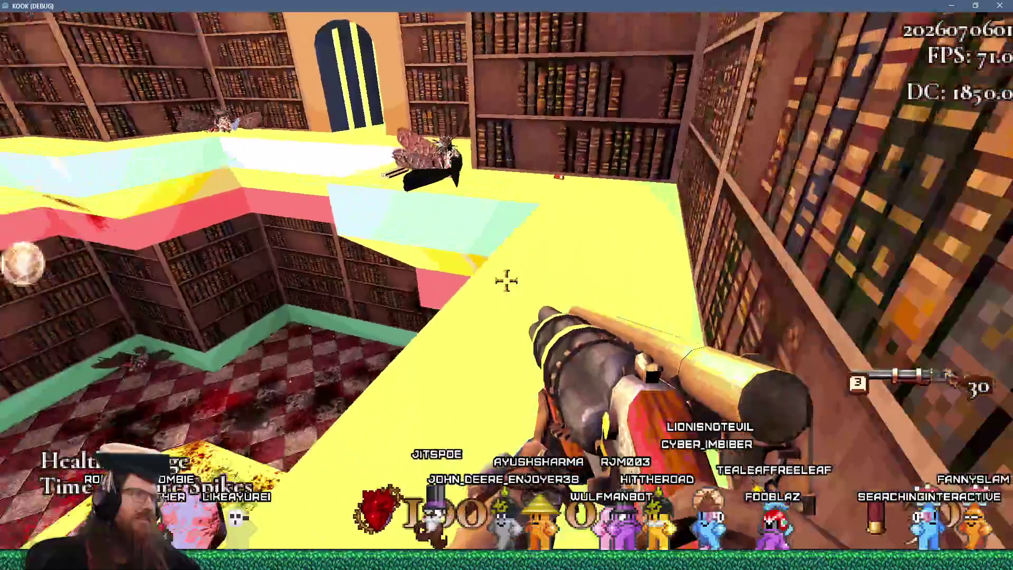
key(w)
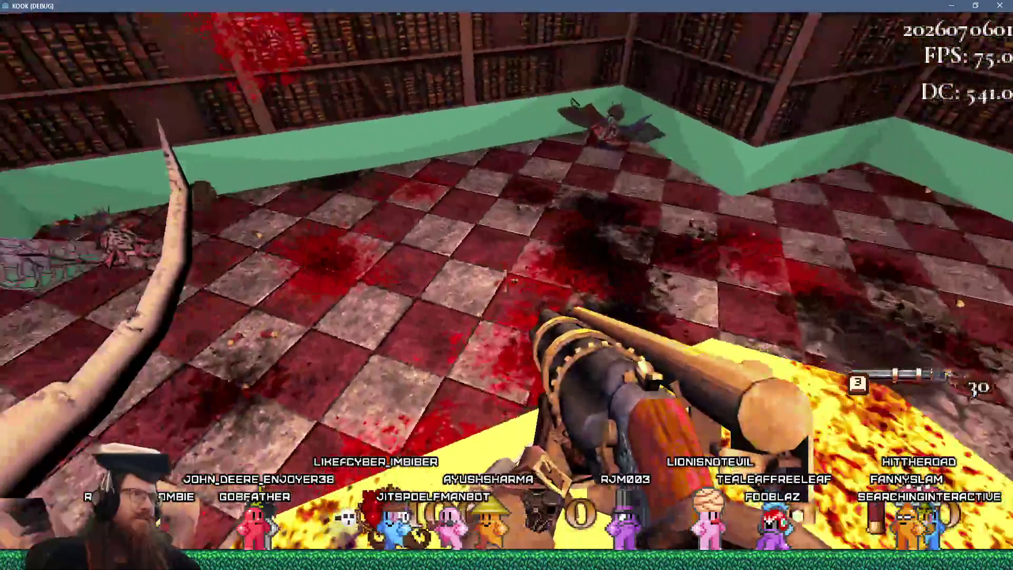
Switch to the shotgun to shoot the charging enemy, then open the debug console.
click(506, 283)
key(2)
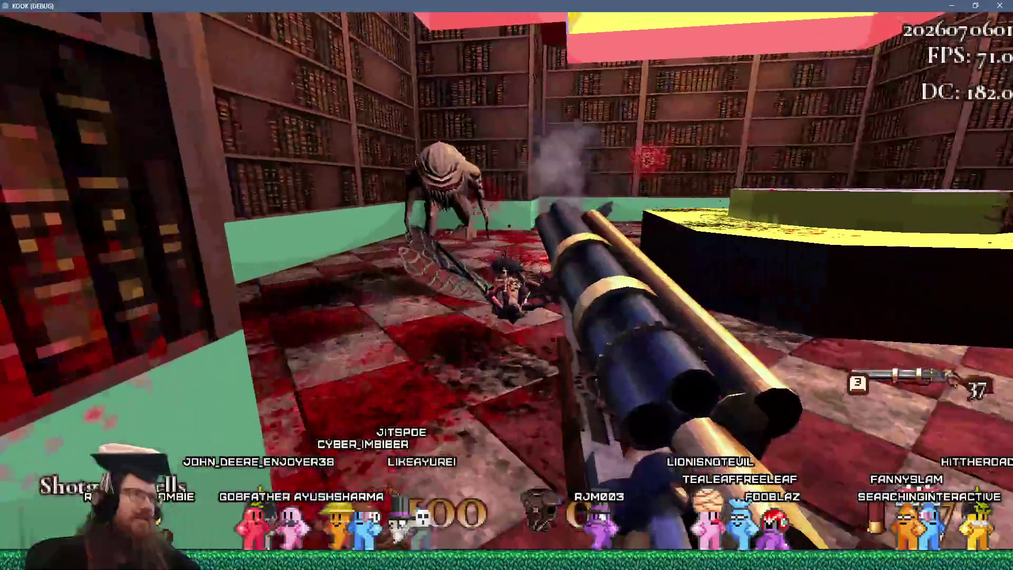
click(506, 282)
key(w)
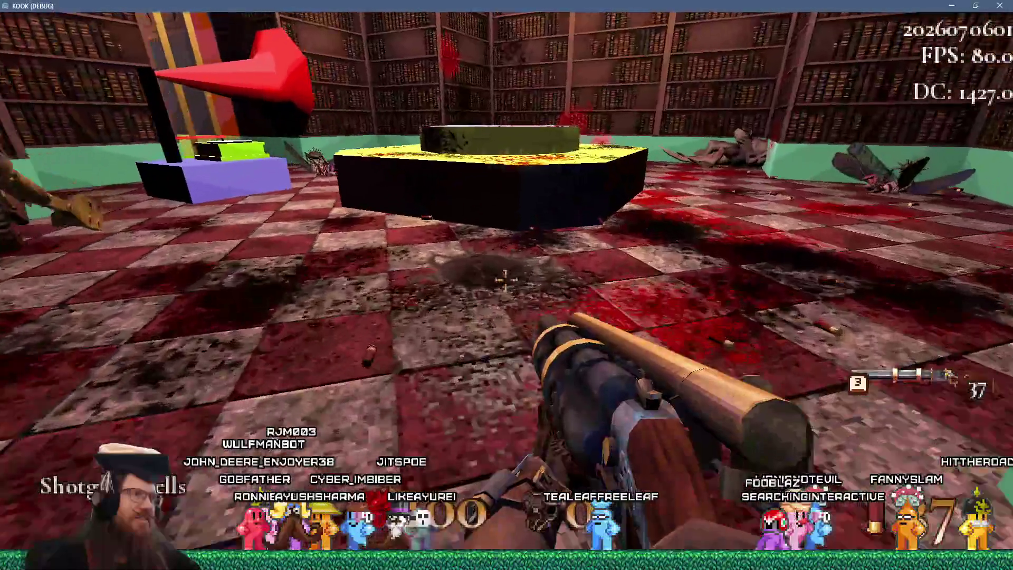
key(grave)
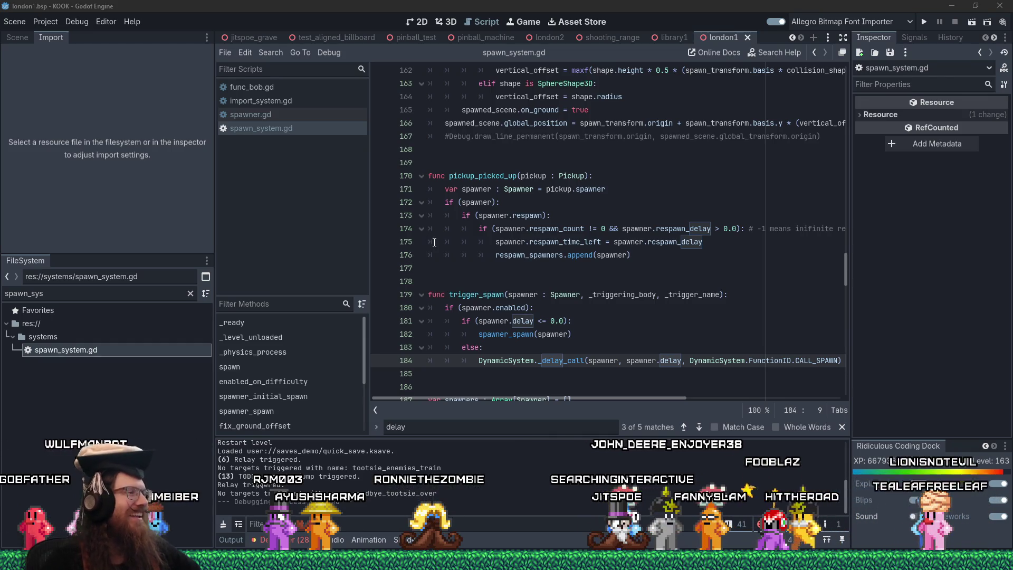
key(alt+Tab)
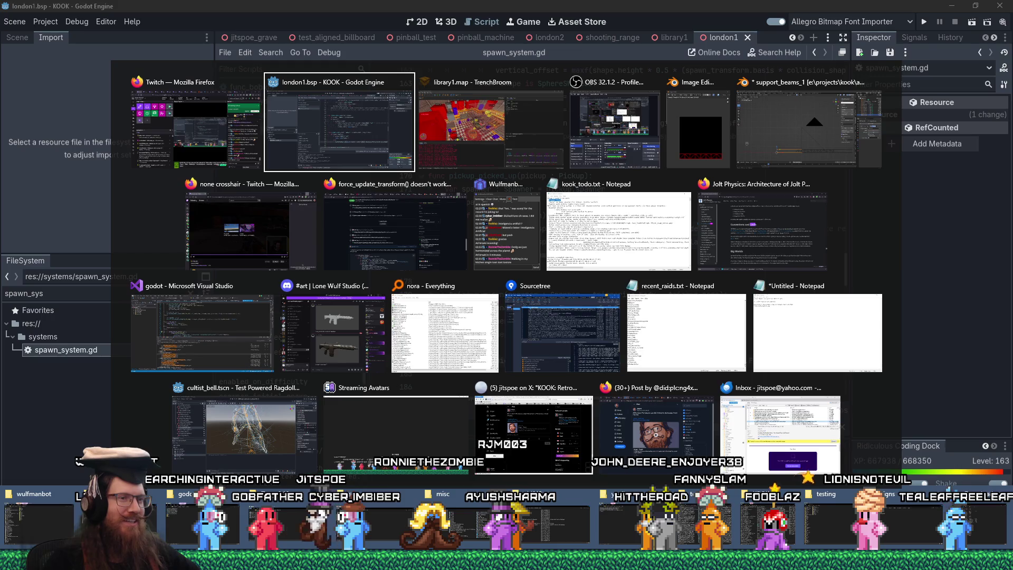
key(Escape)
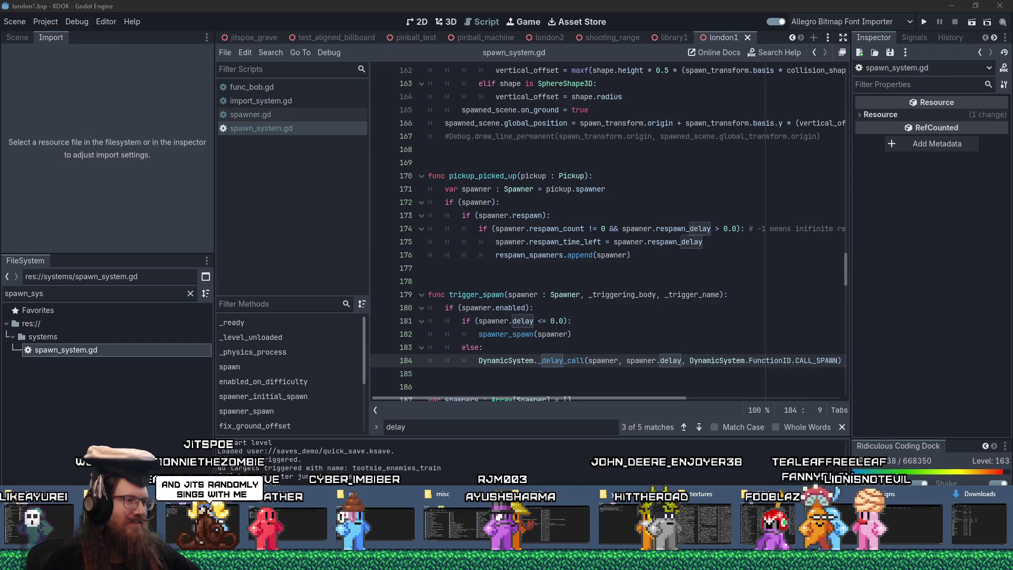
key(alt+Tab)
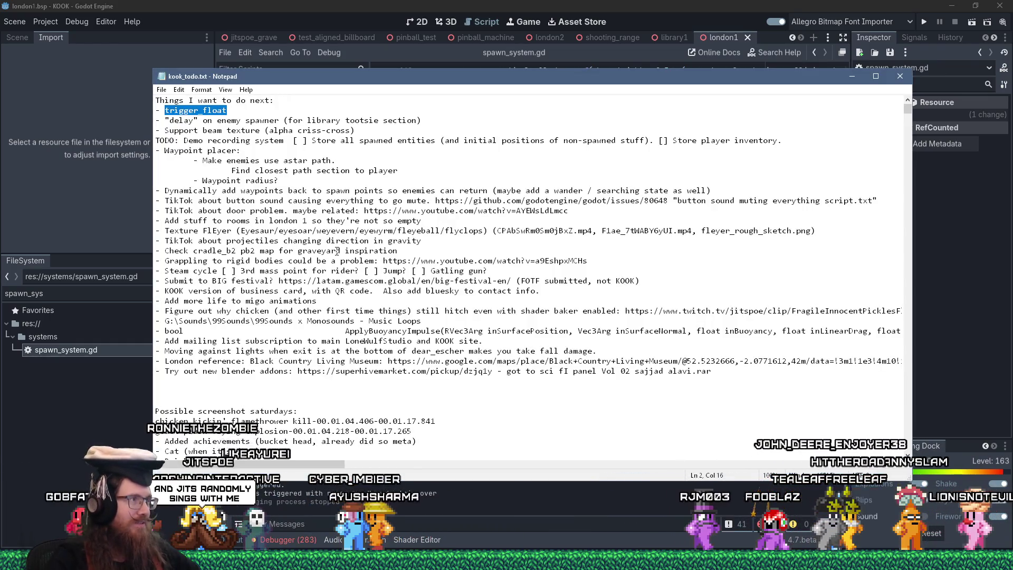
Move the spawner delay line to the end of the done list, save kook_todo.txt, and scroll to the top.
key(Down)
key(ctrl+x)
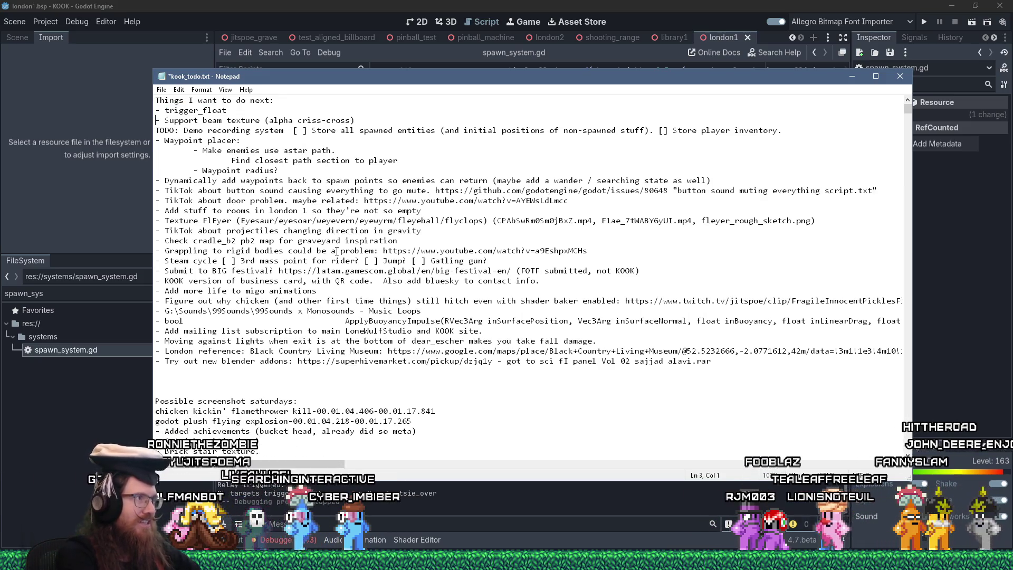
key(ctrl+End)
key(ctrl+v)
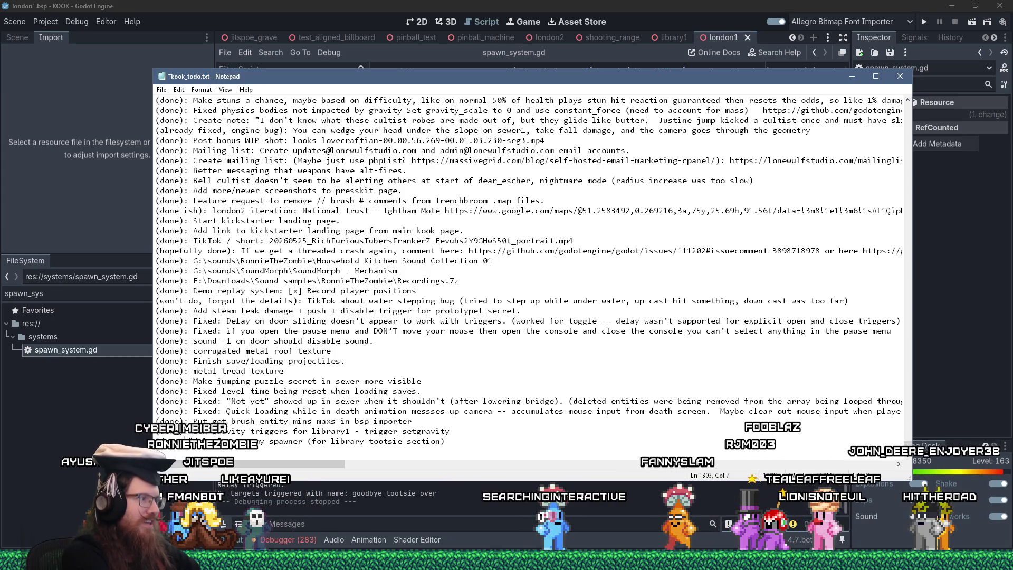
key(ctrl+s)
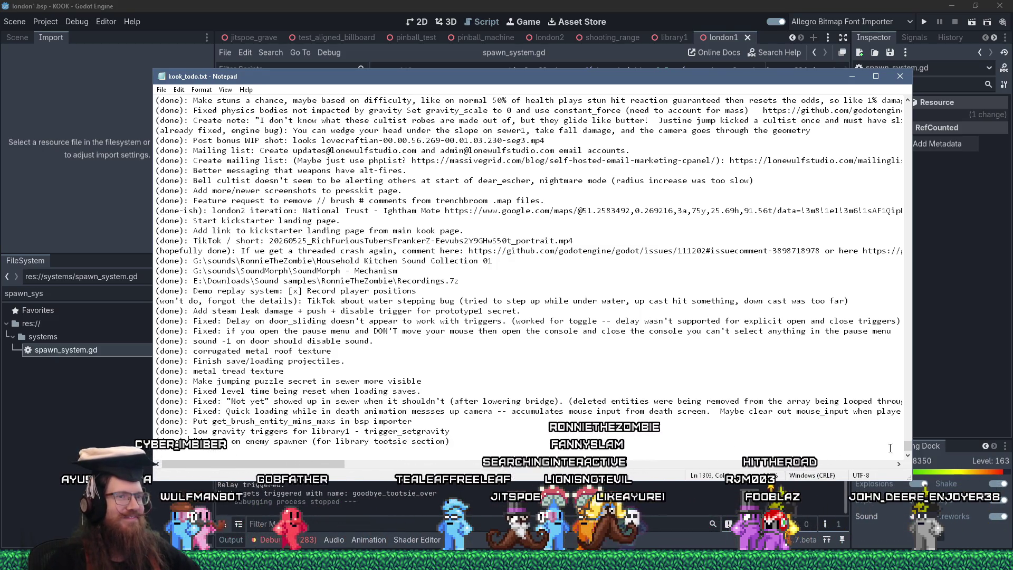
drag(906, 451, 899, 100)
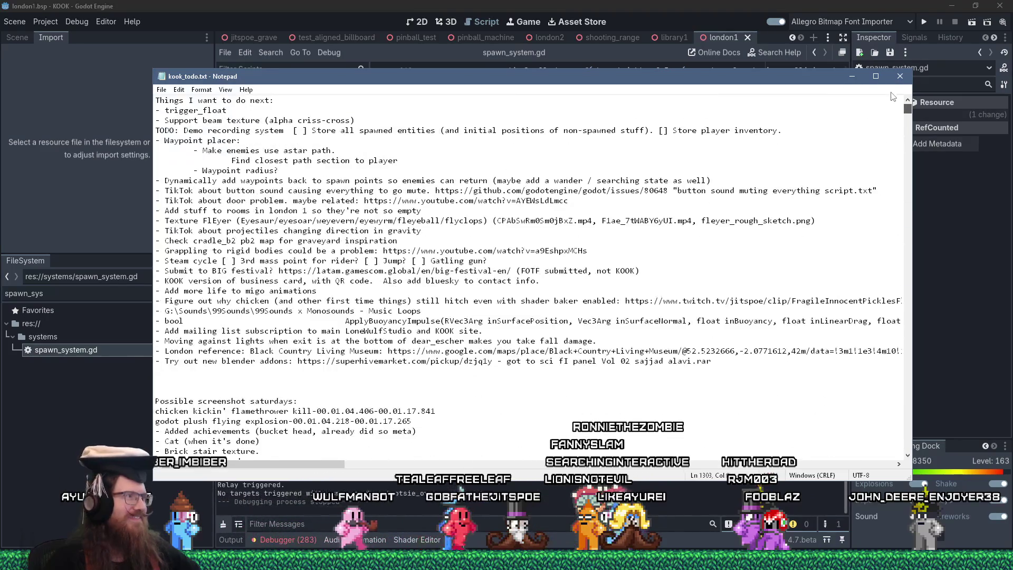
click(401, 120)
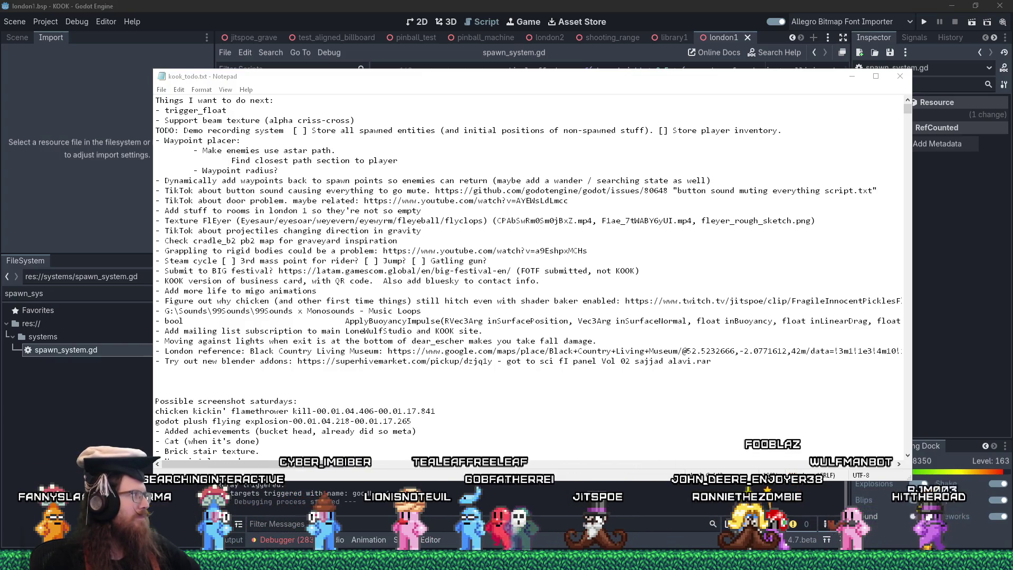
Bring Firefox to the front and load the twitch.tv home page.
mouse_move(903, 538)
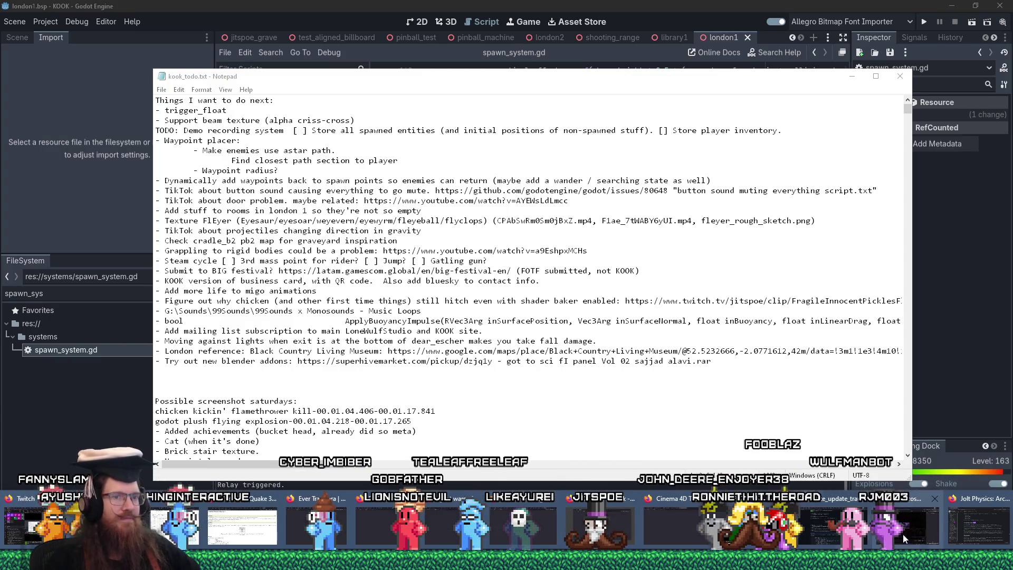
click(837, 525)
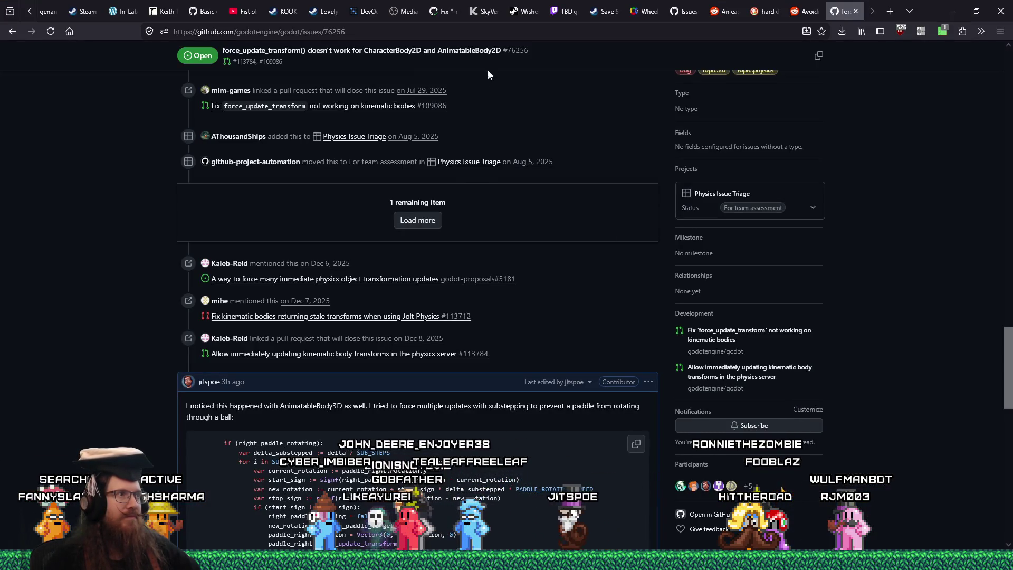
click(503, 32)
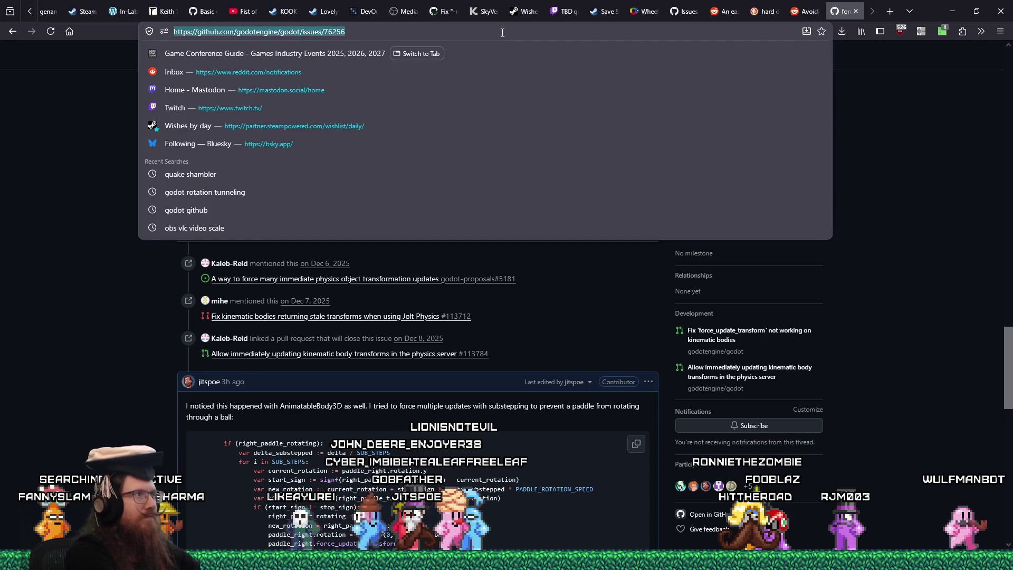
text(twitch.tv/)
key(Return)
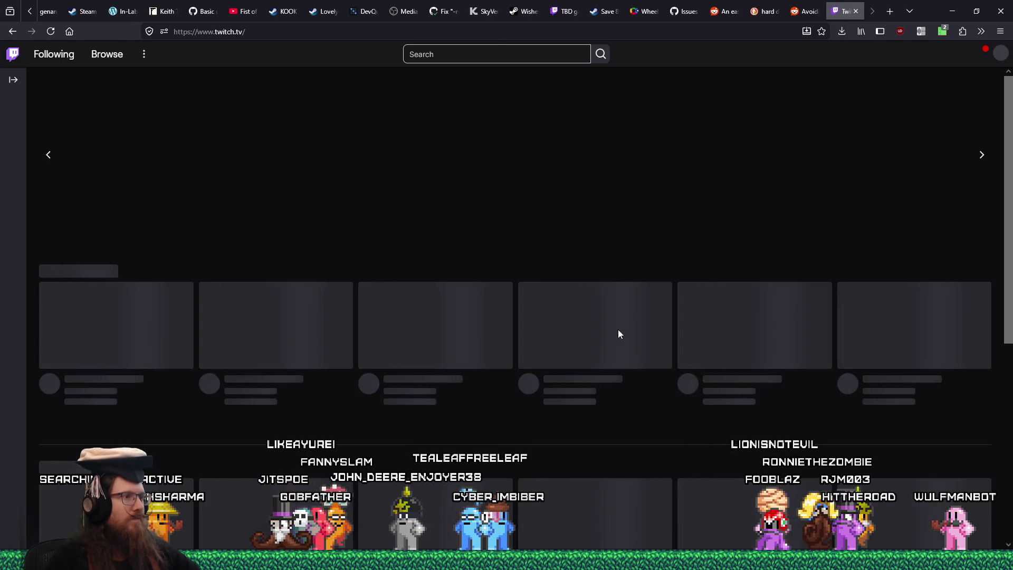
Scroll the Twitch home page to open the Software and Game Development category.
scroll(620, 336, down, 2)
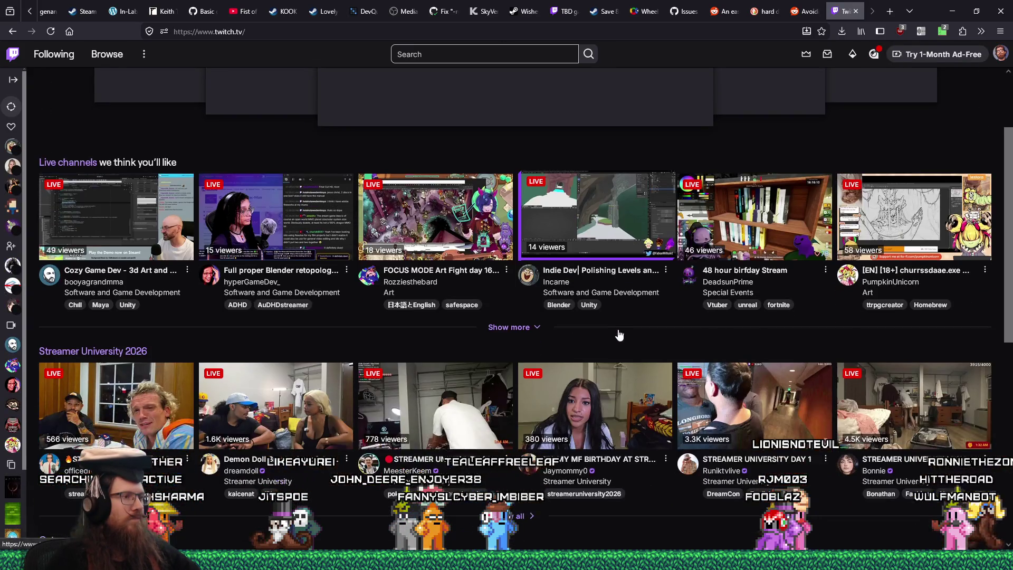
scroll(620, 333, down, 5)
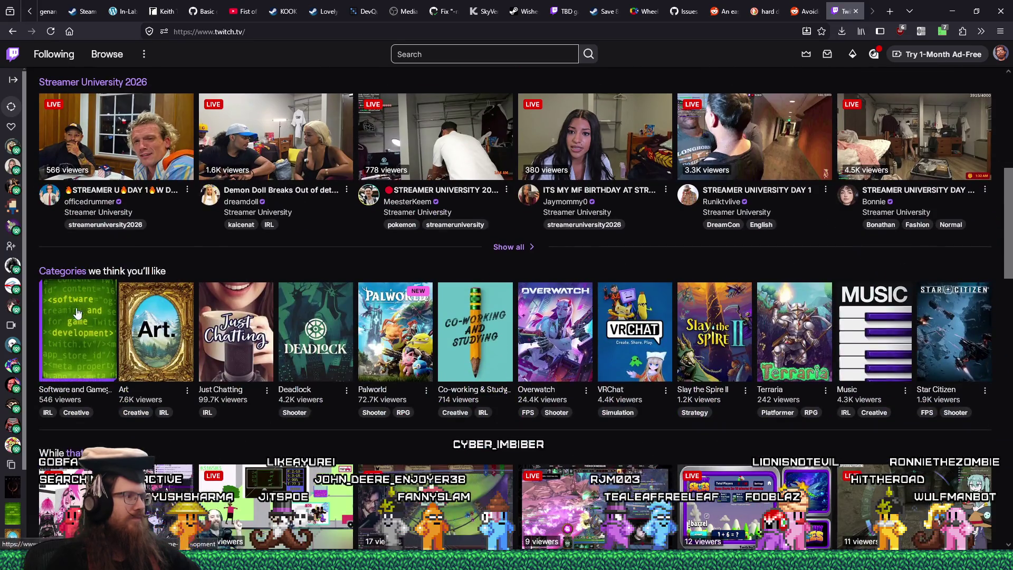
click(77, 317)
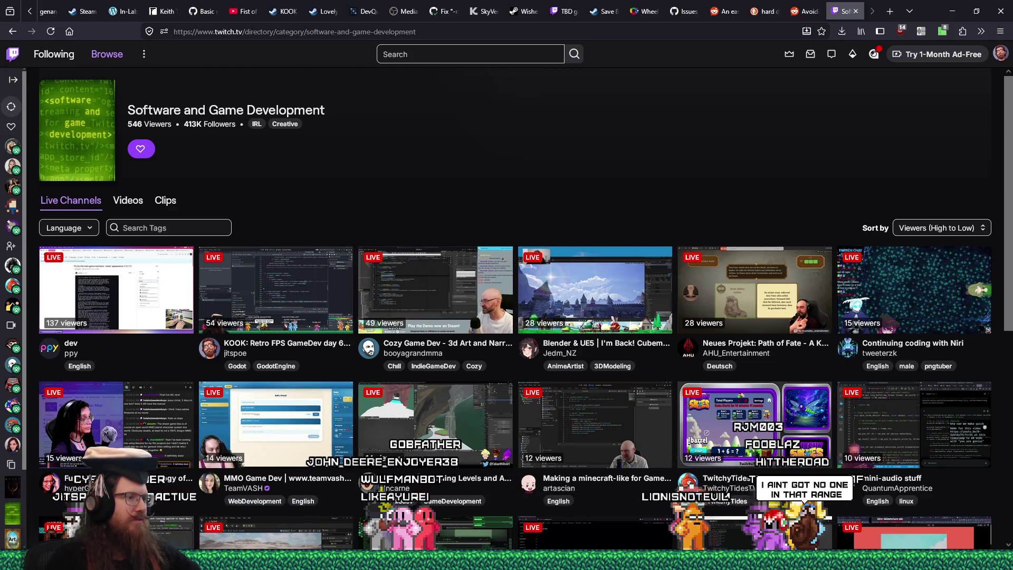
click(225, 562)
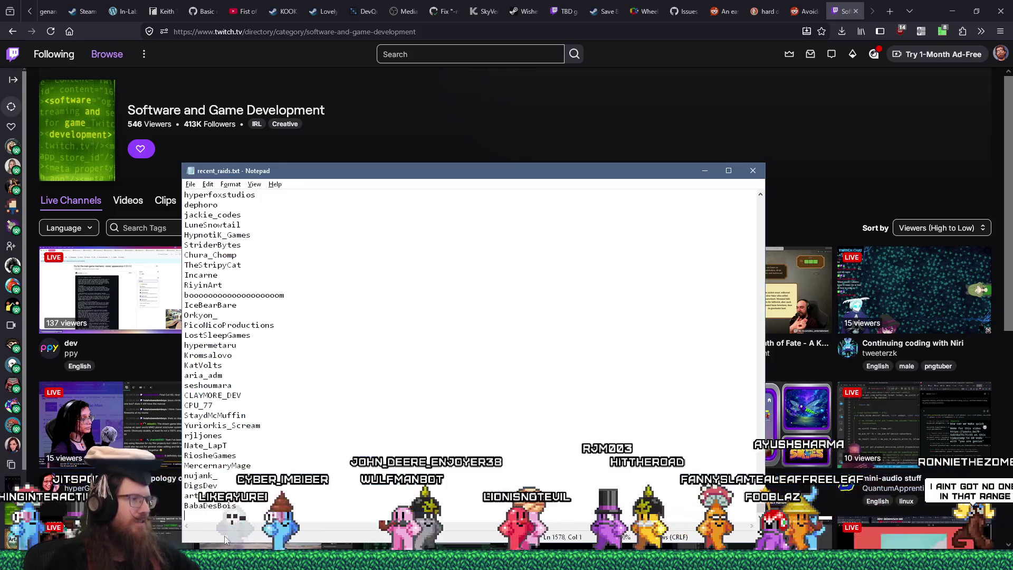
key(ctrl+f)
text(booy)
key(Return)
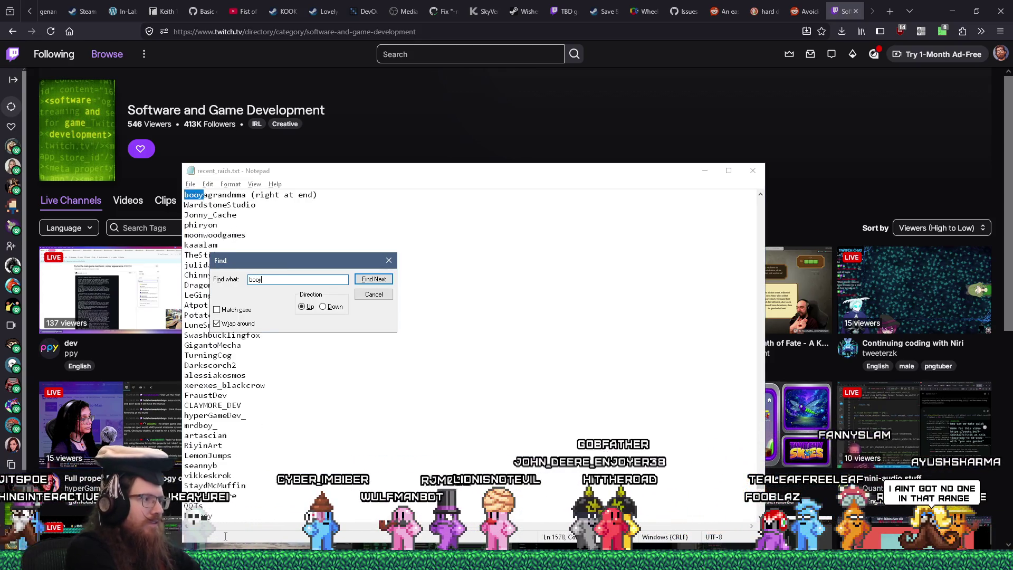
key(Escape)
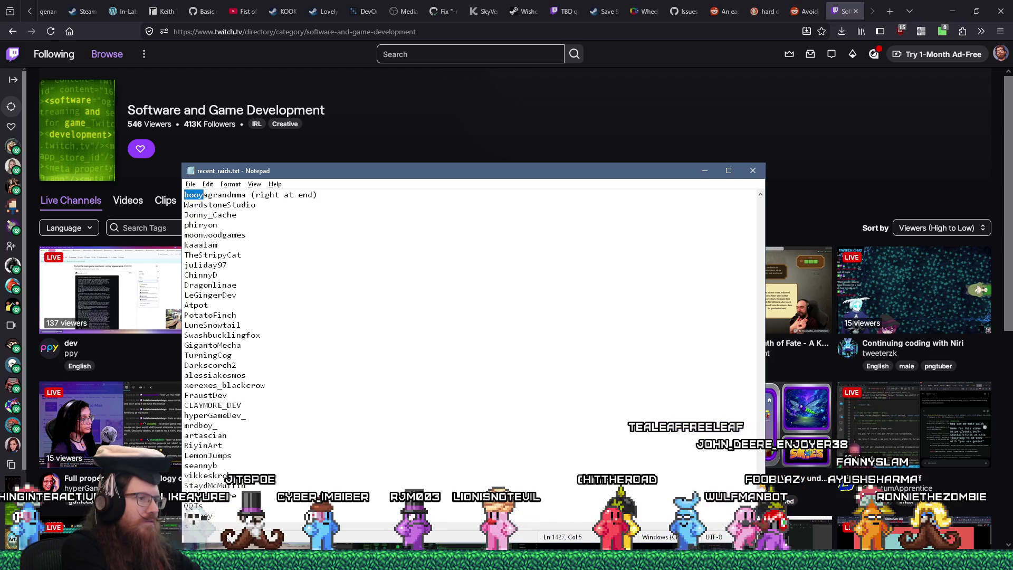
key(ctrl+End)
key(ctrl+f)
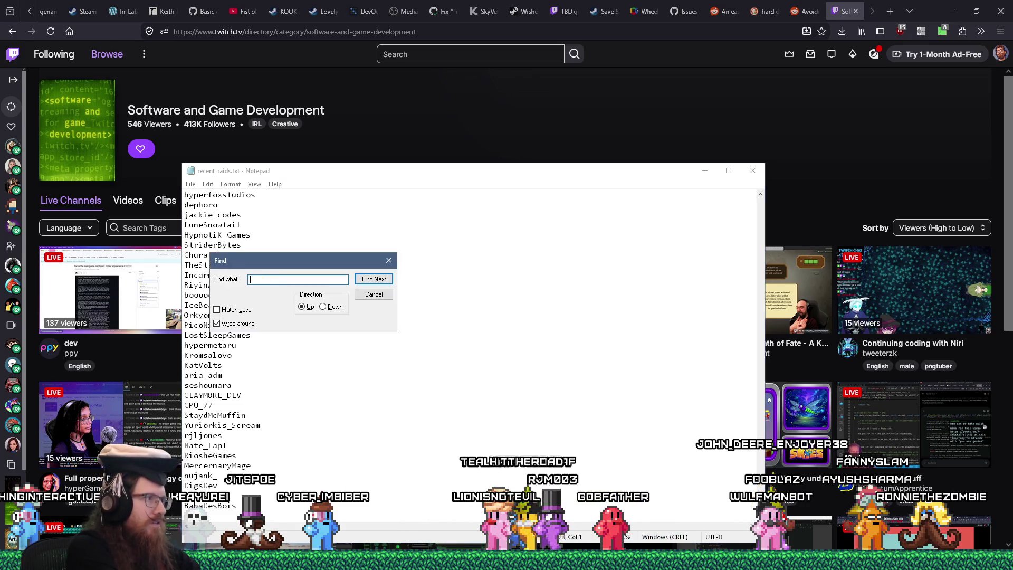
key(Return)
key(Escape)
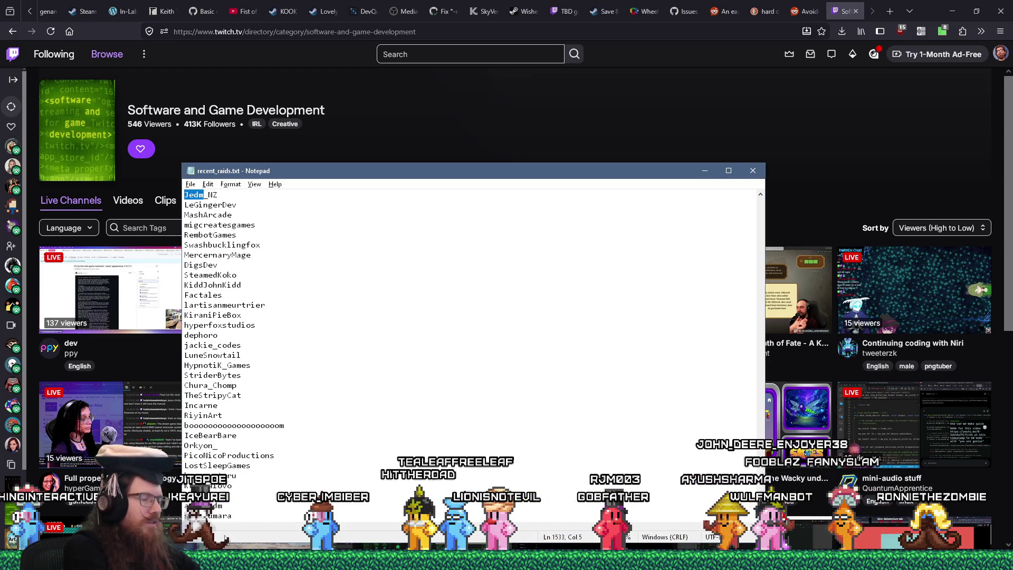
key(alt+Tab)
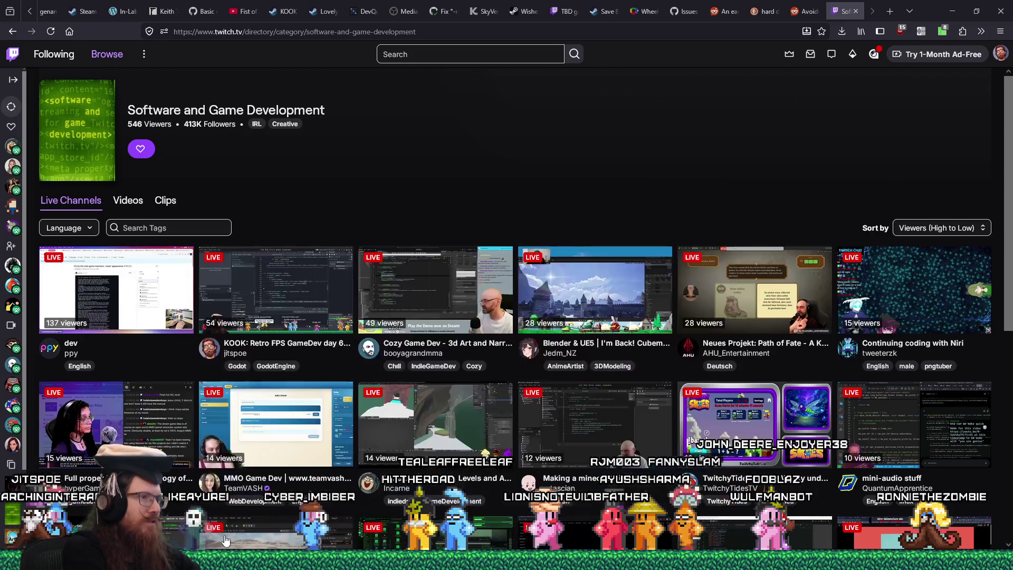
Open the Cozy Game Dev Alpine Lake stream and copy its channel name from the address bar.
click(446, 311)
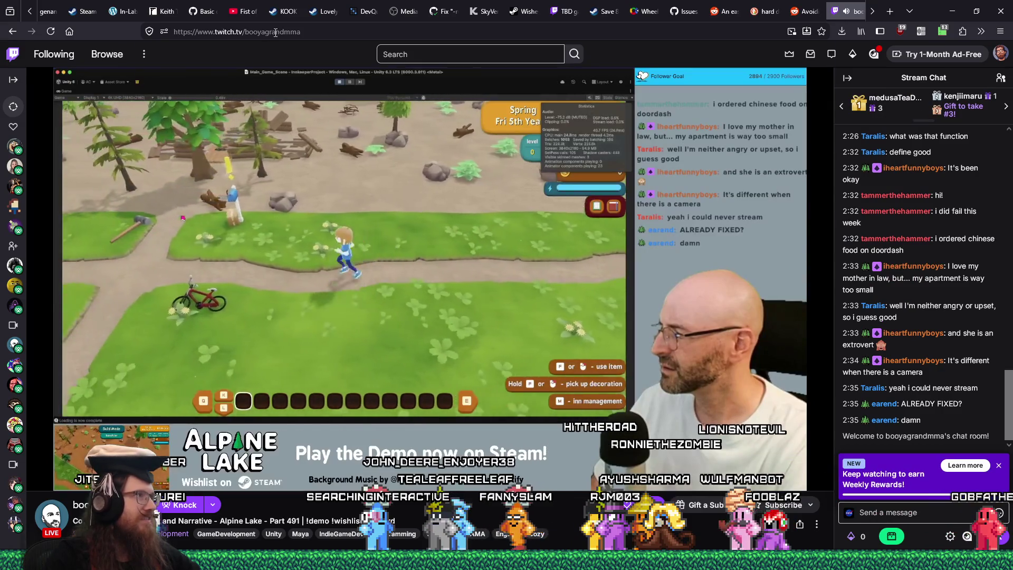
right_click(275, 32)
click(302, 96)
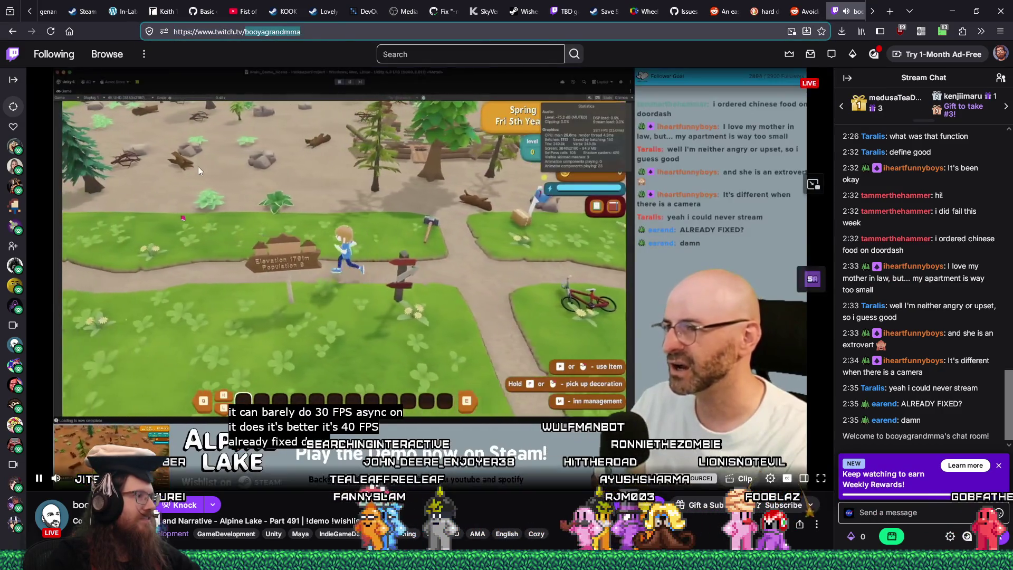